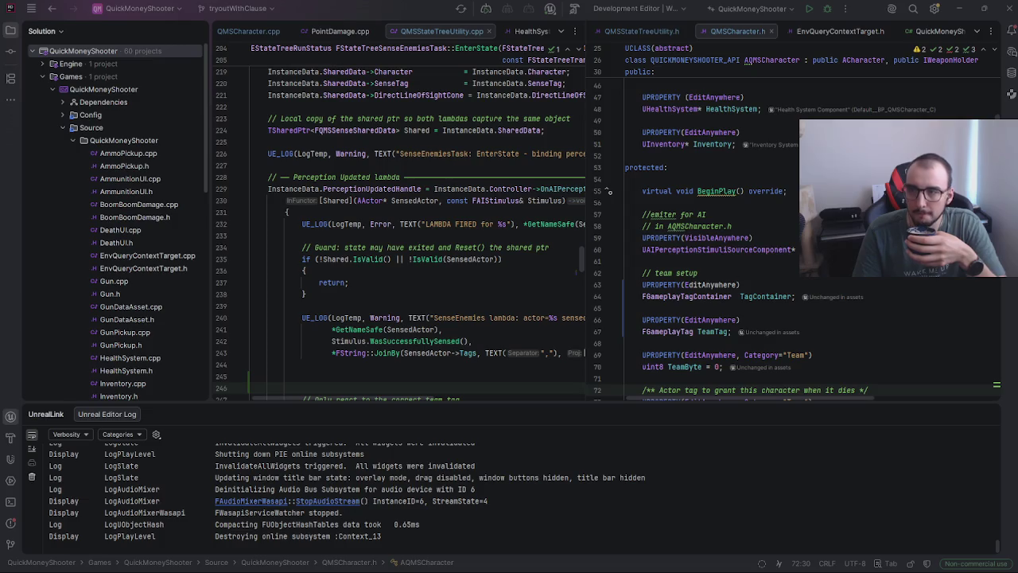
Step: Review the lambda's validity guard code in Rider
{"action": "scroll", "coordinate": [908, 386], "scroll_direction": "down", "scroll_amount": 20}
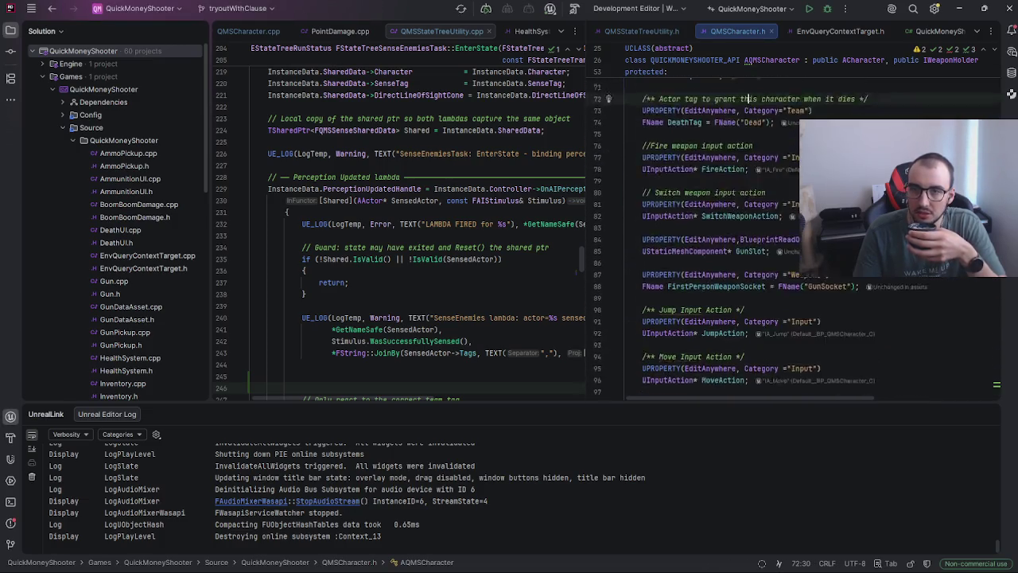
{"action": "scroll", "coordinate": [907, 386], "scroll_direction": "down", "scroll_amount": 8}
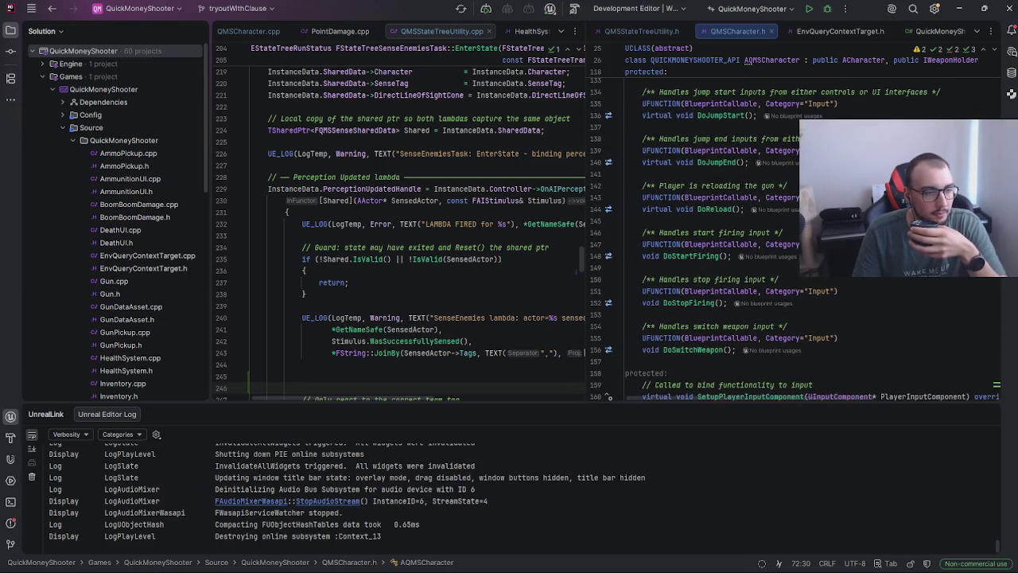
{"action": "left_click", "coordinate": [307, 271]}
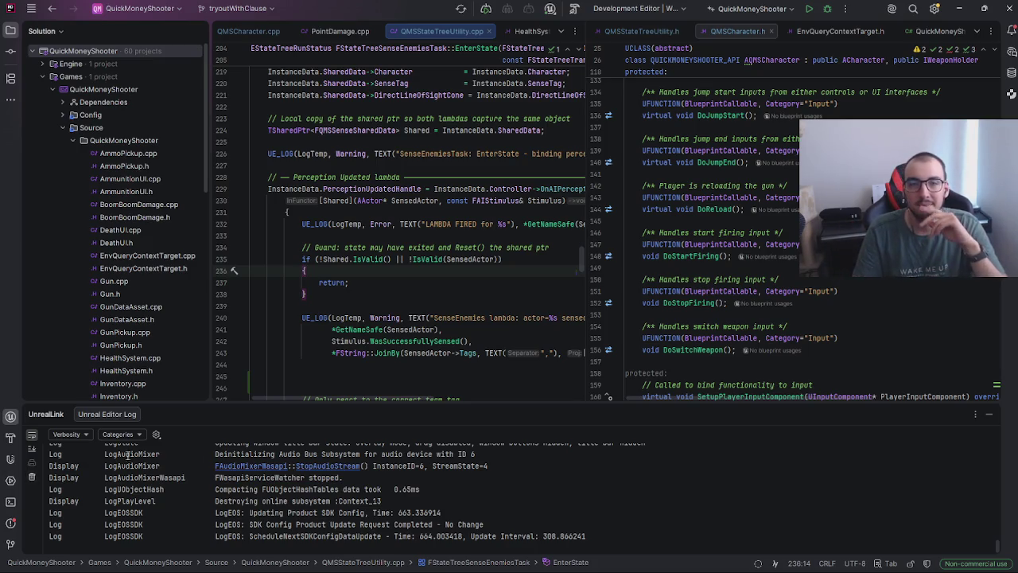
{"action": "scroll", "coordinate": [582, 265], "scroll_direction": "down", "scroll_amount": 14}
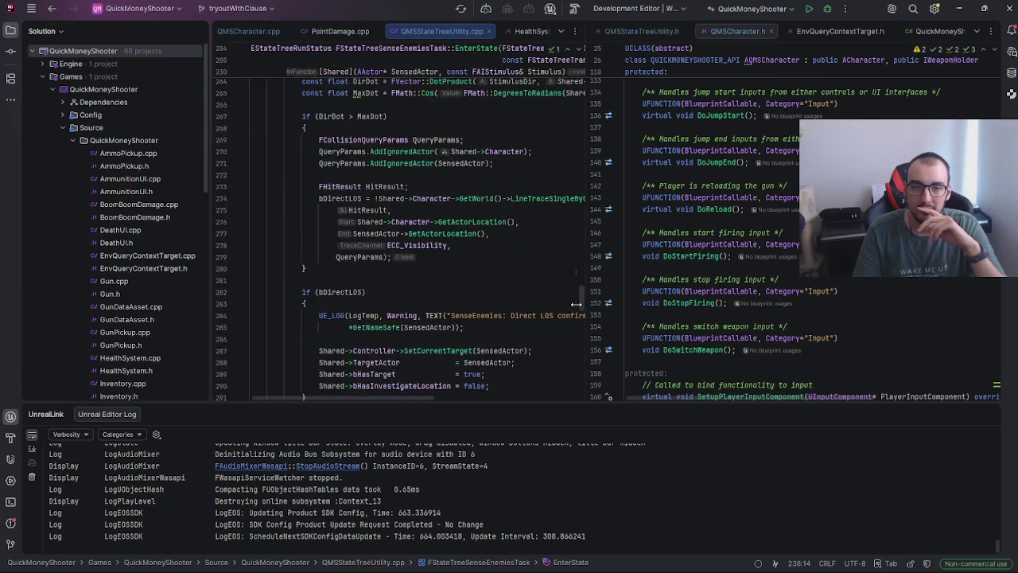
{"action": "scroll", "coordinate": [575, 301], "scroll_direction": "up", "scroll_amount": 5}
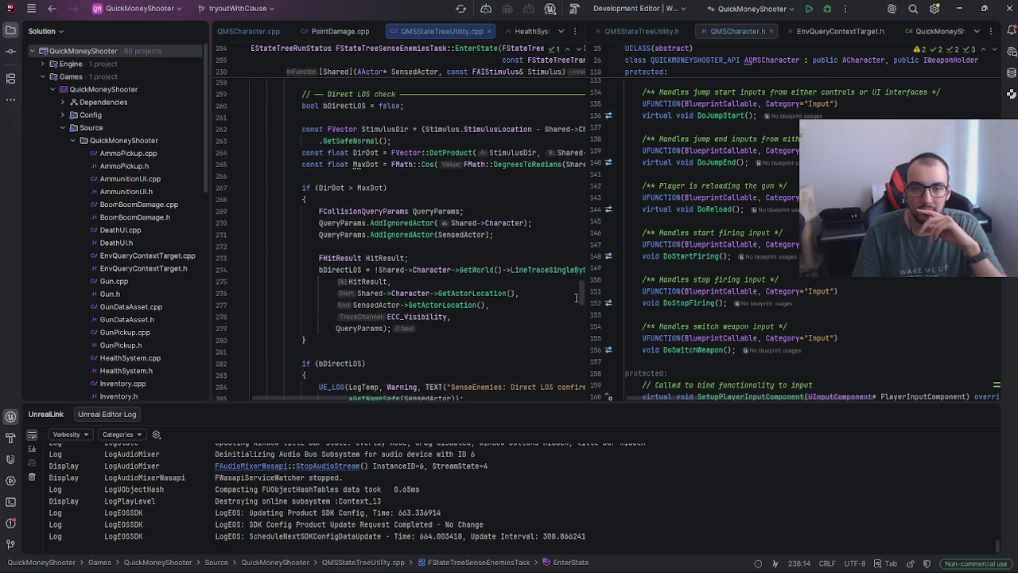
{"action": "scroll", "coordinate": [576, 288], "scroll_direction": "up", "scroll_amount": 1}
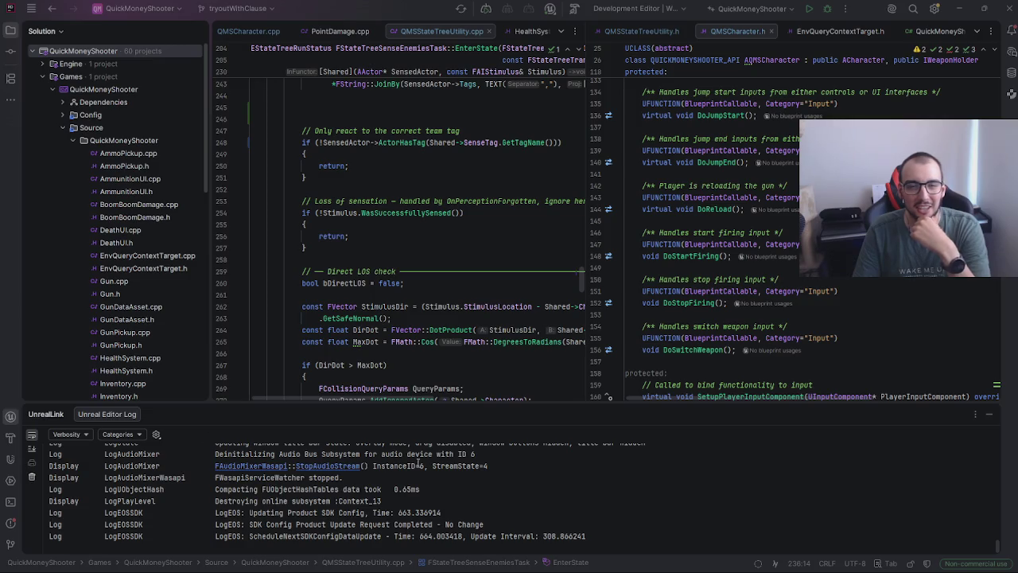
{"action": "mouse_move", "coordinate": [395, 561]}
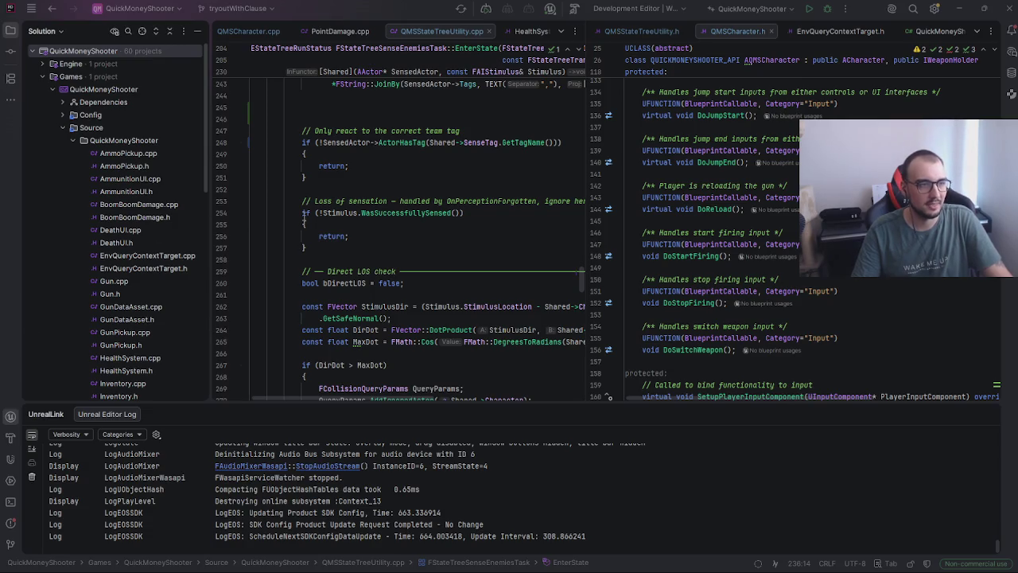
Step: Look up DoReload usages and browse EnvQueryContextTarget.h, QMSStateTreeUtility.h and QuickMoneyShooter.Build.cs
{"action": "left_click", "coordinate": [779, 209]}
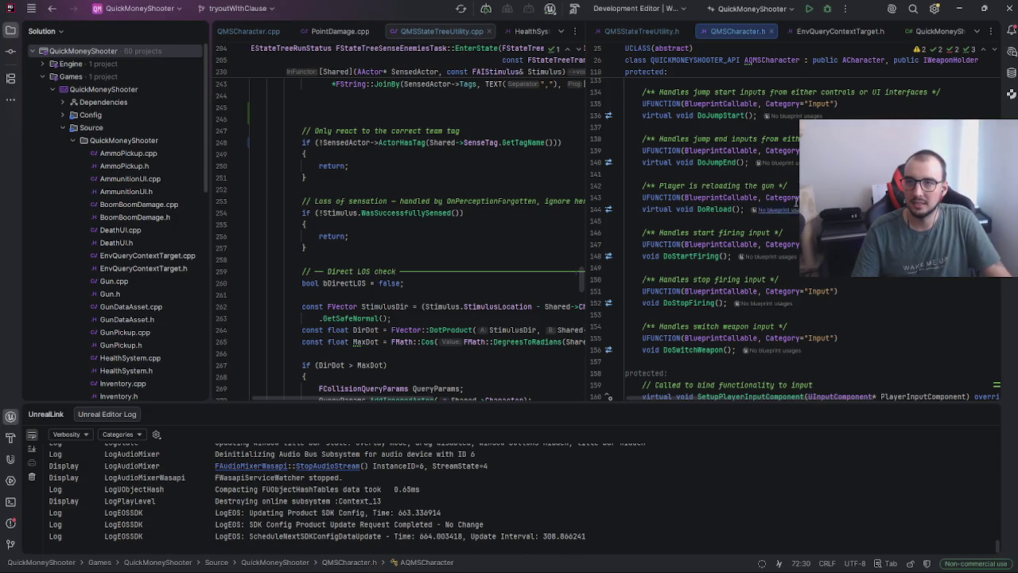
{"action": "left_click", "coordinate": [843, 33]}
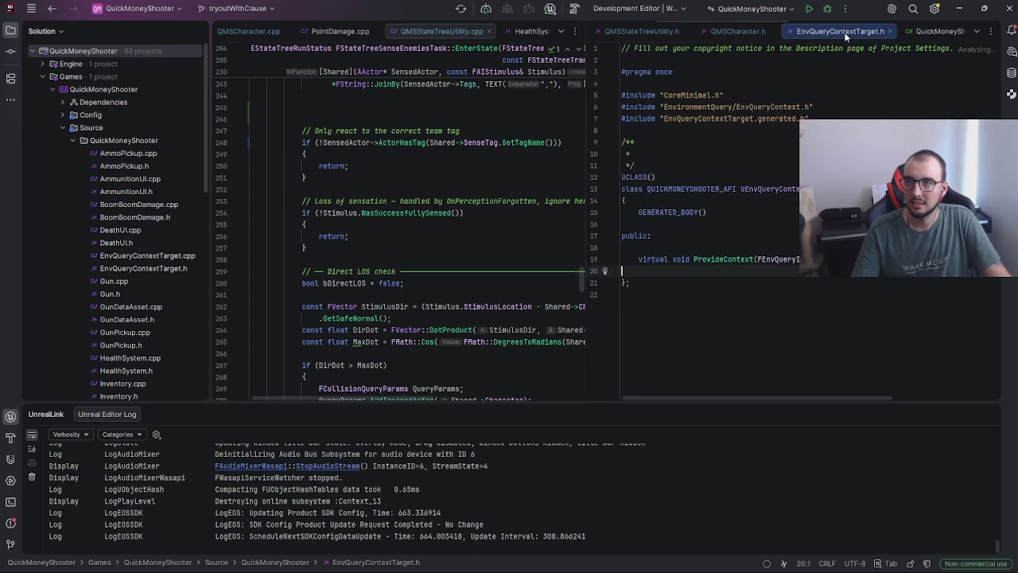
{"action": "left_click", "coordinate": [637, 29]}
{"action": "left_click", "coordinate": [936, 32]}
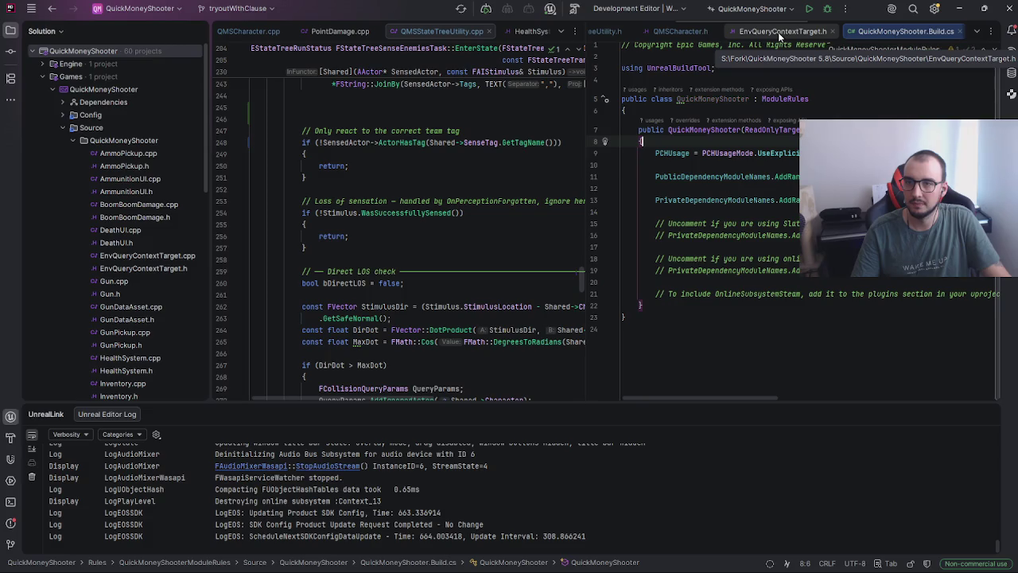
{"action": "left_click", "coordinate": [599, 31]}
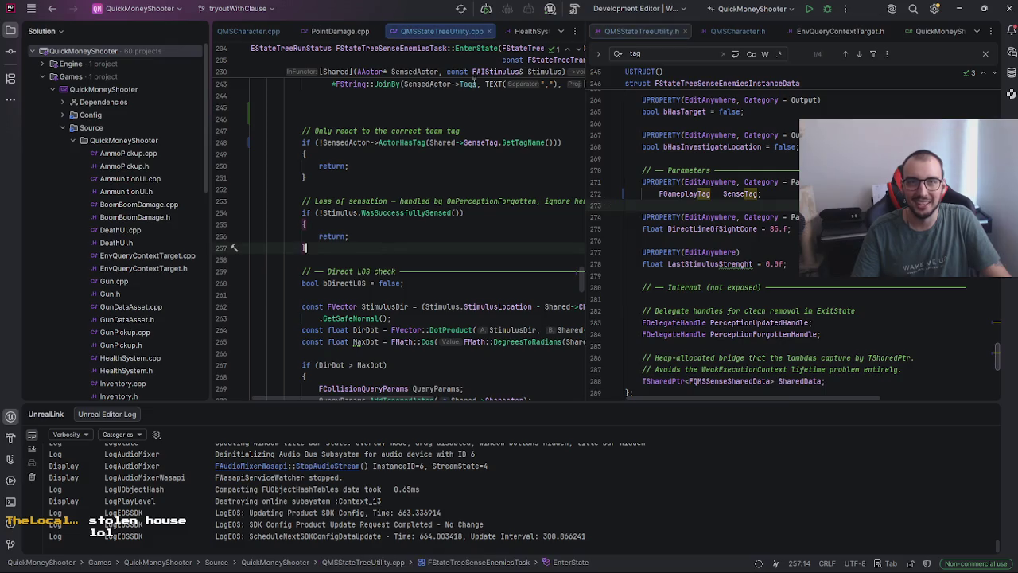
Step: Browse HealthSystem.h, QMSStateTreeUtility.cpp, PointDamage.cpp and QMSCharacter.cpp
{"action": "left_click", "coordinate": [526, 31]}
{"action": "scroll", "coordinate": [377, 91], "scroll_direction": "down", "scroll_amount": 3}
{"action": "scroll", "coordinate": [389, 120], "scroll_direction": "up", "scroll_amount": 4}
{"action": "left_click", "coordinate": [396, 34]}
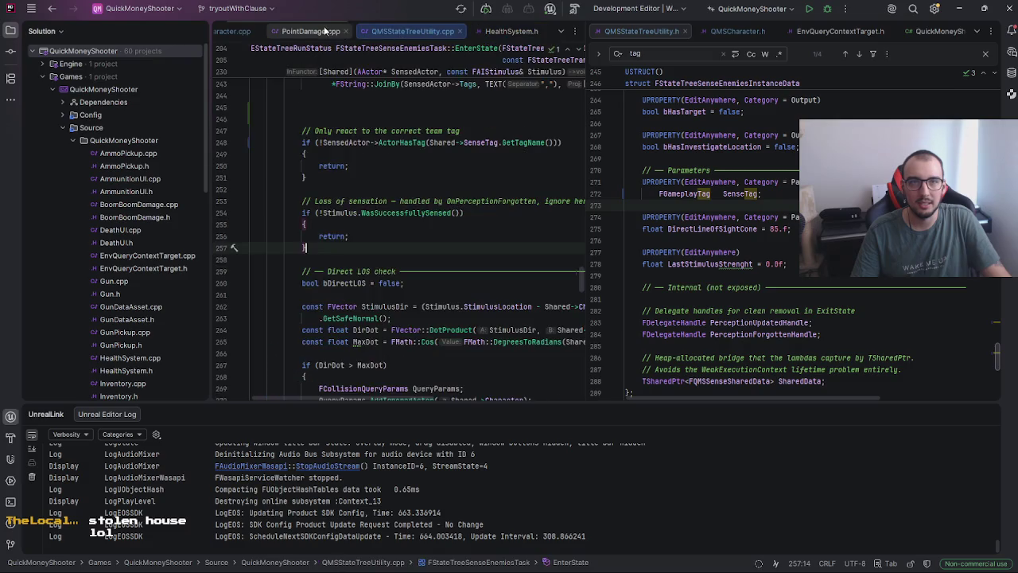
{"action": "left_click", "coordinate": [324, 32]}
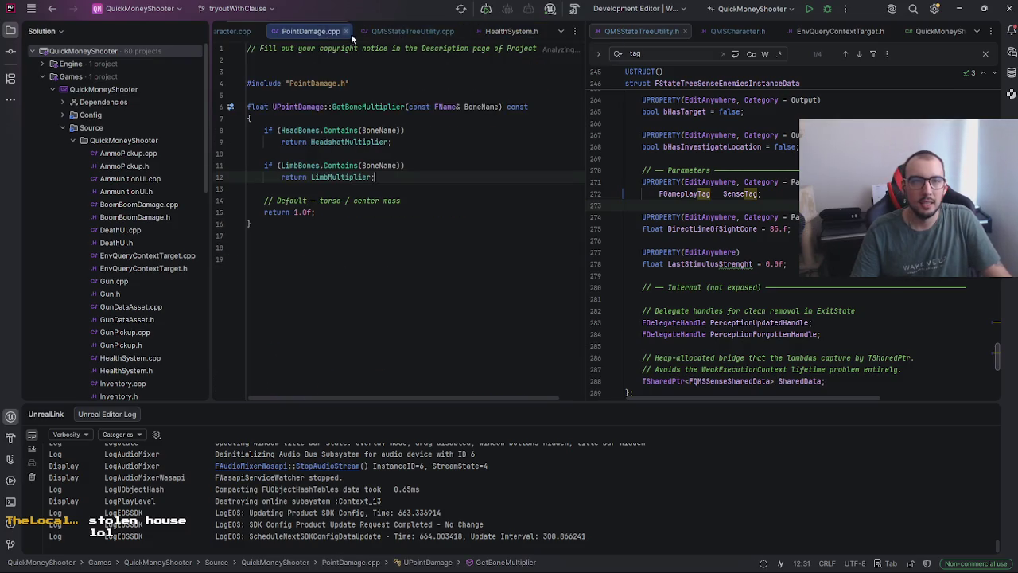
{"action": "left_click", "coordinate": [394, 34]}
{"action": "left_click", "coordinate": [235, 34]}
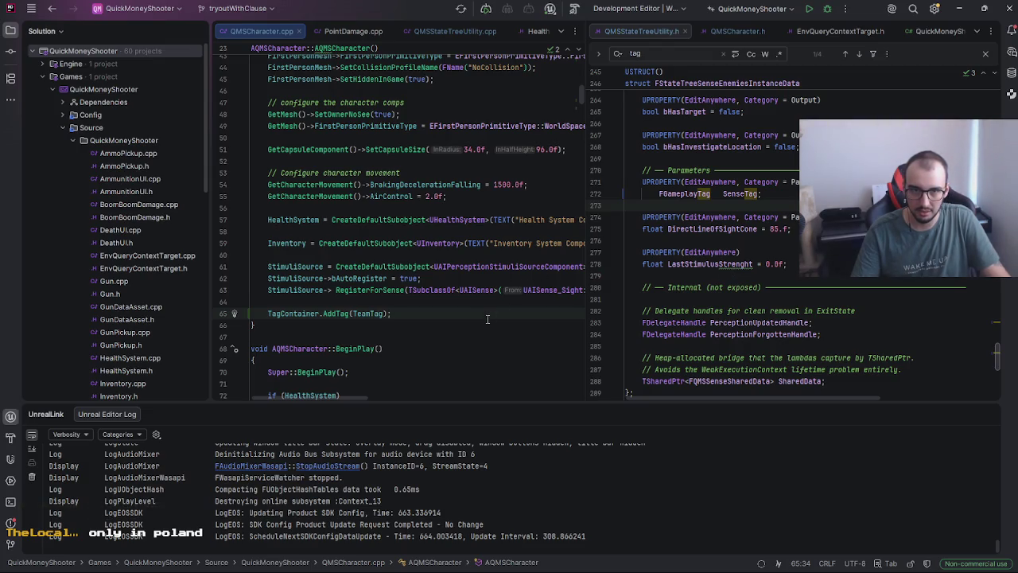
{"action": "scroll", "coordinate": [492, 317], "scroll_direction": "down", "scroll_amount": 2}
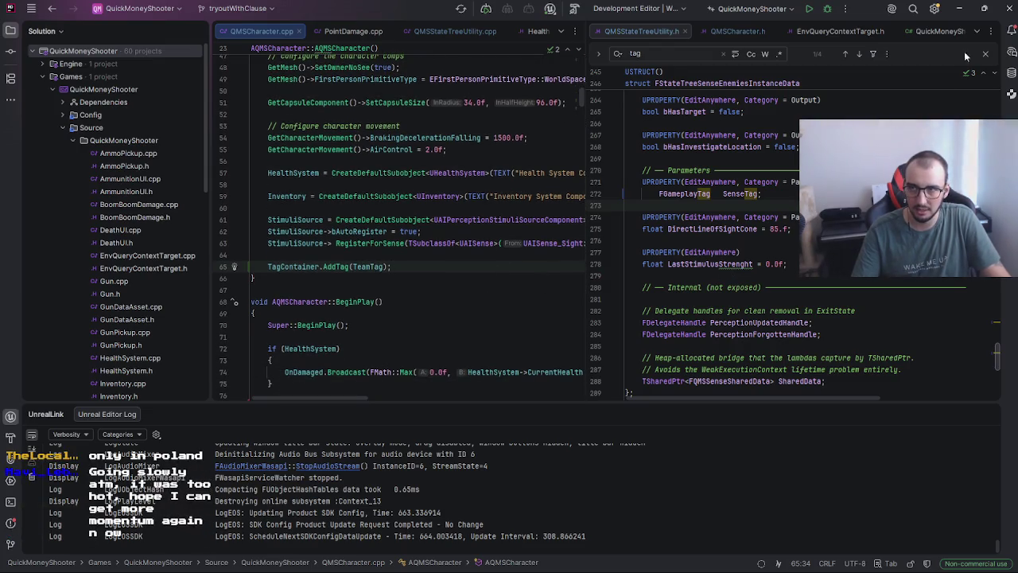
Step: Minimize Rider and open ST_Basic from Blueprints > AI > AIStuff in the Content Browser
{"action": "left_click", "coordinate": [960, 8]}
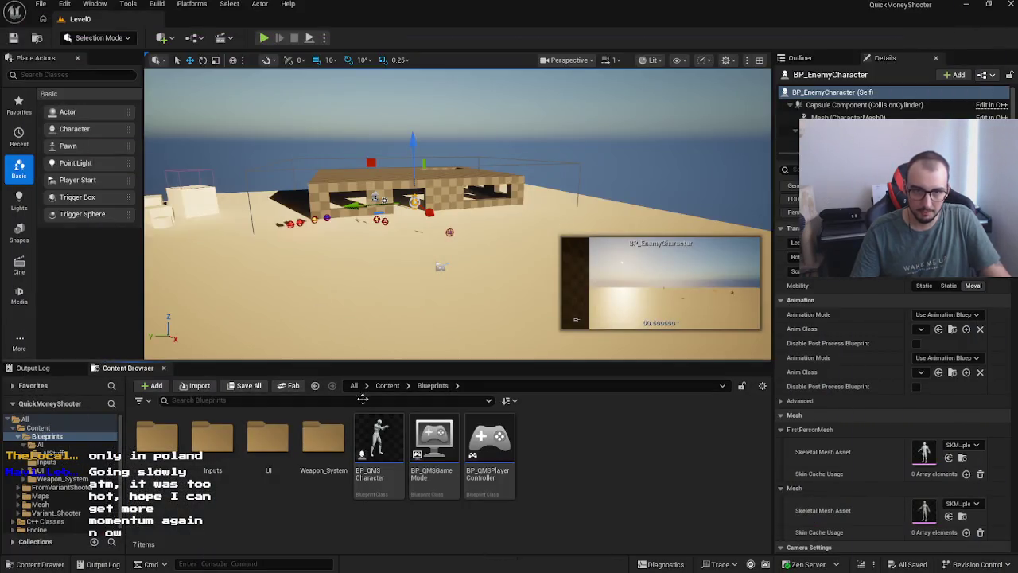
{"action": "double_click", "coordinate": [157, 440]}
{"action": "left_click", "coordinate": [167, 444]}
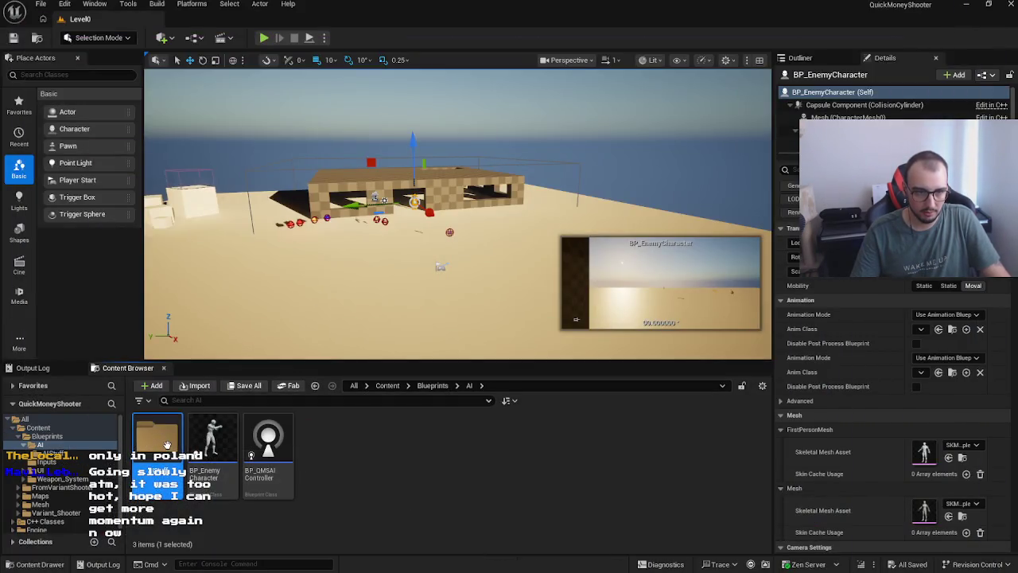
{"action": "double_click", "coordinate": [166, 445]}
{"action": "left_click", "coordinate": [271, 452]}
{"action": "left_click", "coordinate": [313, 461]}
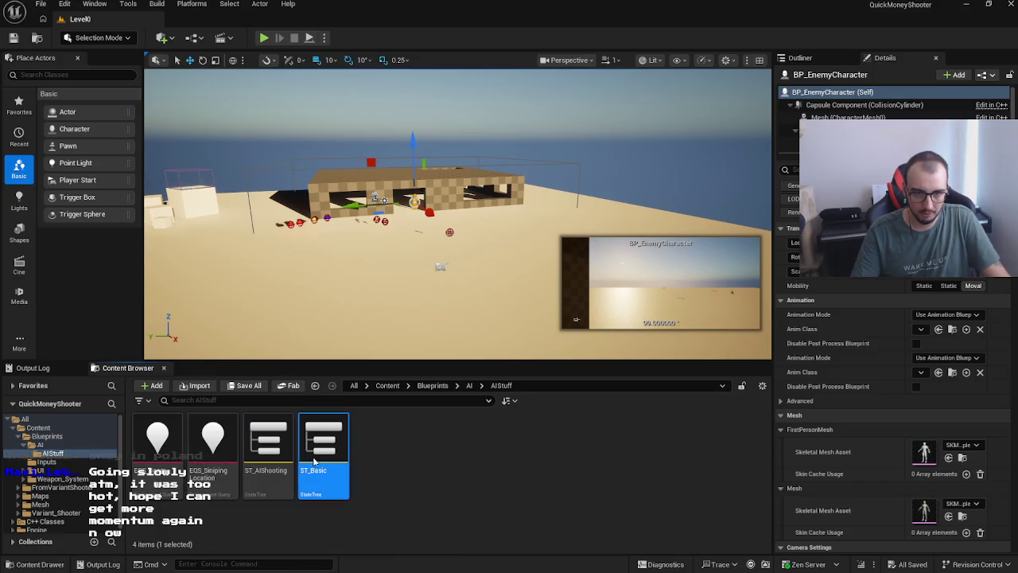
{"action": "double_click", "coordinate": [314, 461]}
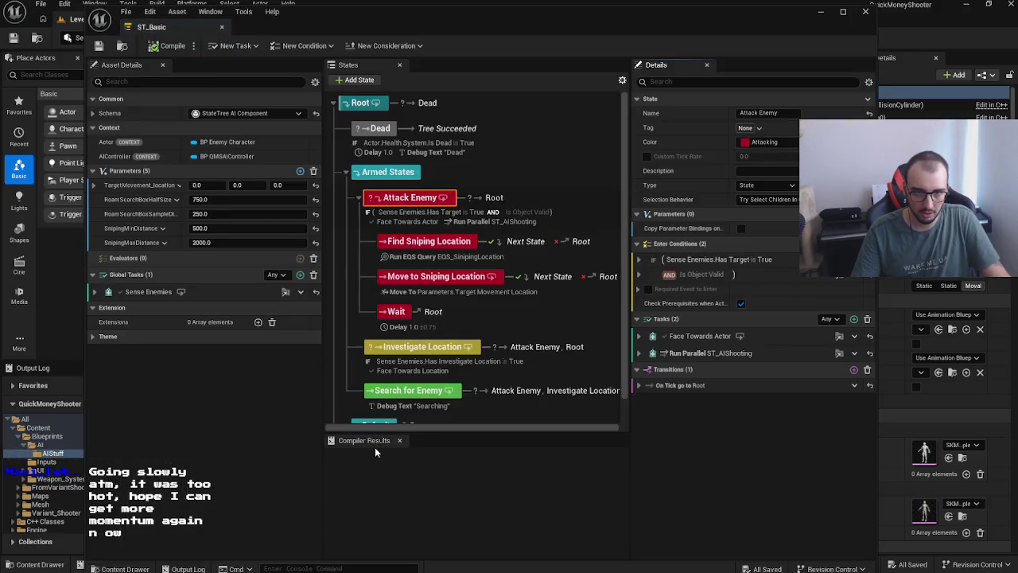
Step: Review ST_Basic's Wait, Sniping, Search, Investigate and Armed States, widening the States panel
{"action": "left_click", "coordinate": [554, 322]}
{"action": "left_click", "coordinate": [529, 261]}
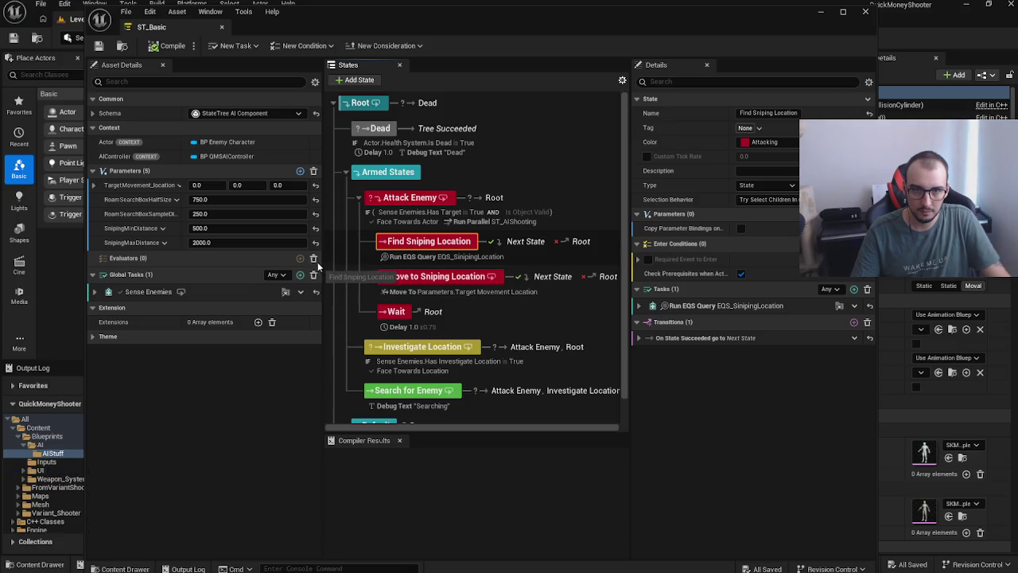
{"action": "left_click_drag", "start_coordinate": [322, 390], "coordinate": [225, 380]}
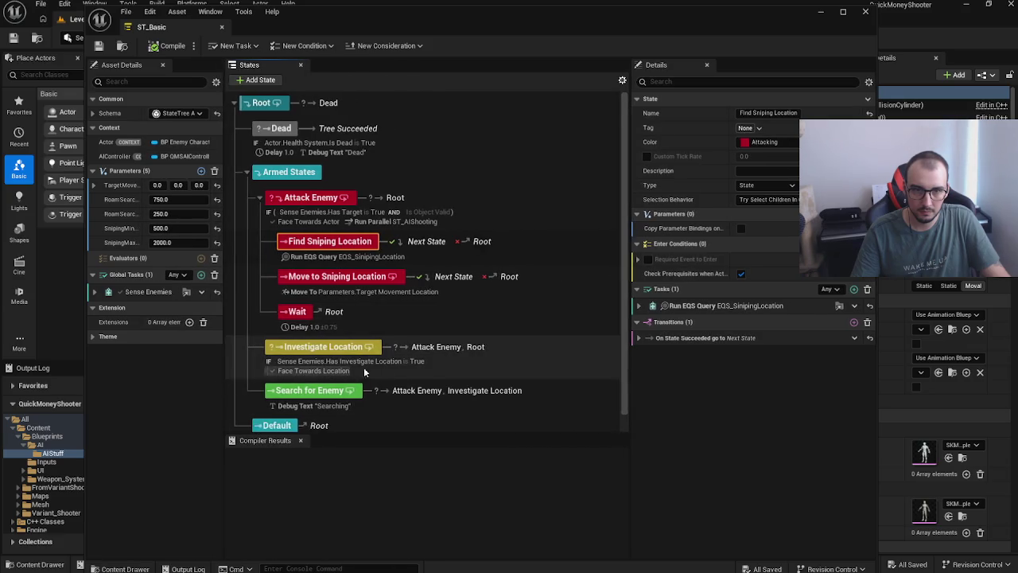
{"action": "scroll", "coordinate": [382, 377], "scroll_direction": "down", "scroll_amount": 1}
{"action": "left_click", "coordinate": [396, 384]}
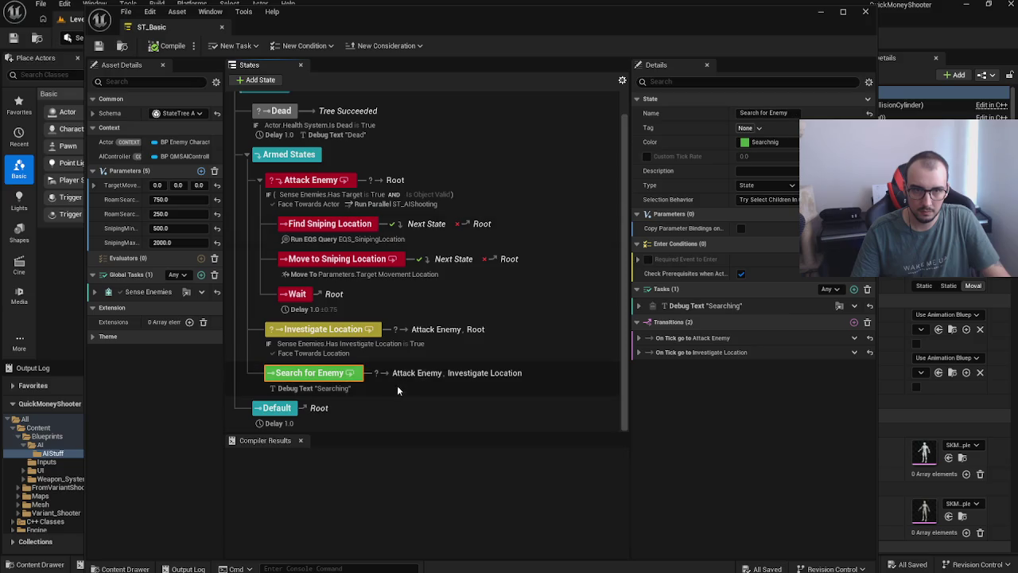
{"action": "left_click", "coordinate": [481, 355]}
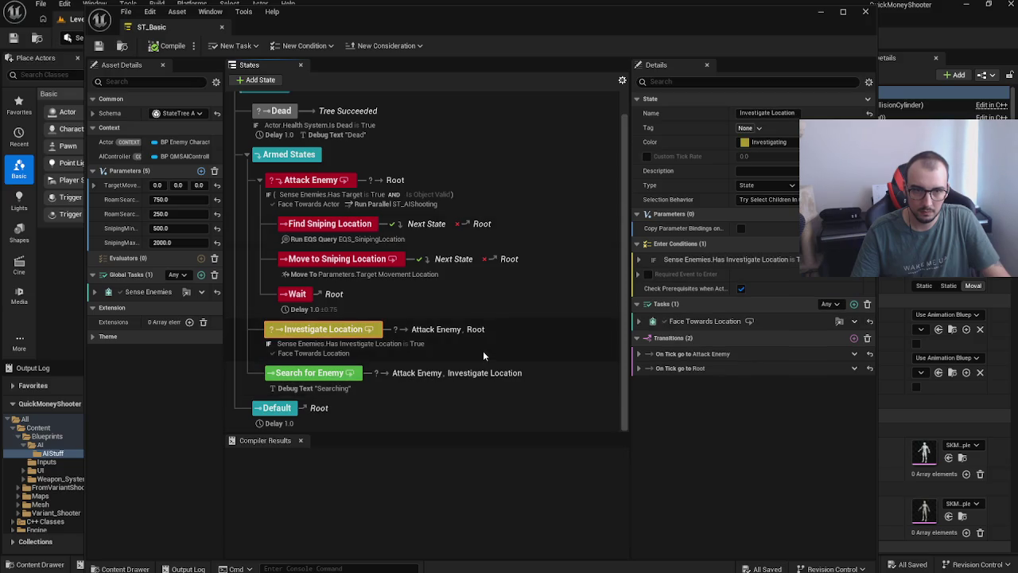
{"action": "left_click", "coordinate": [455, 277]}
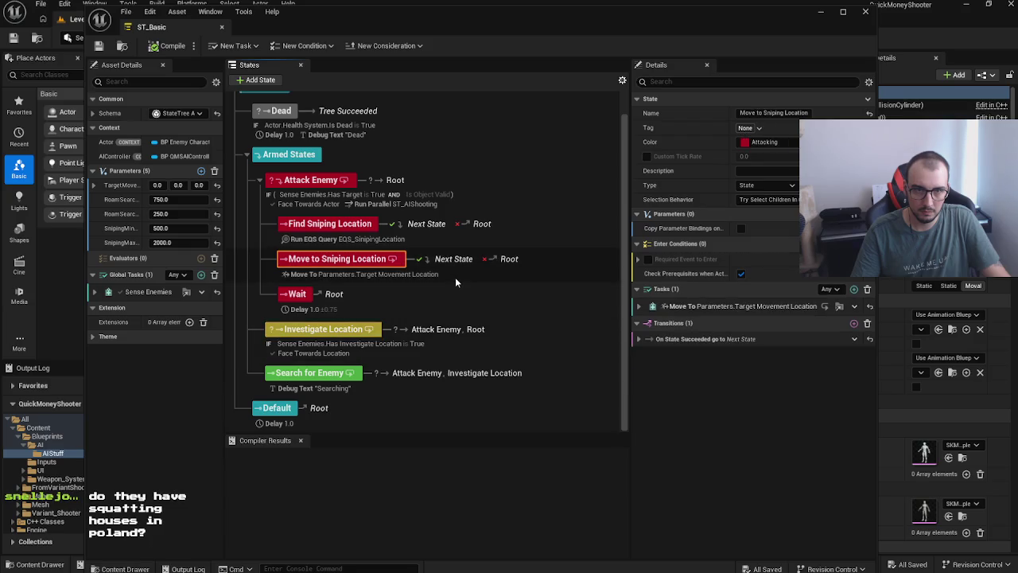
{"action": "left_click", "coordinate": [463, 150]}
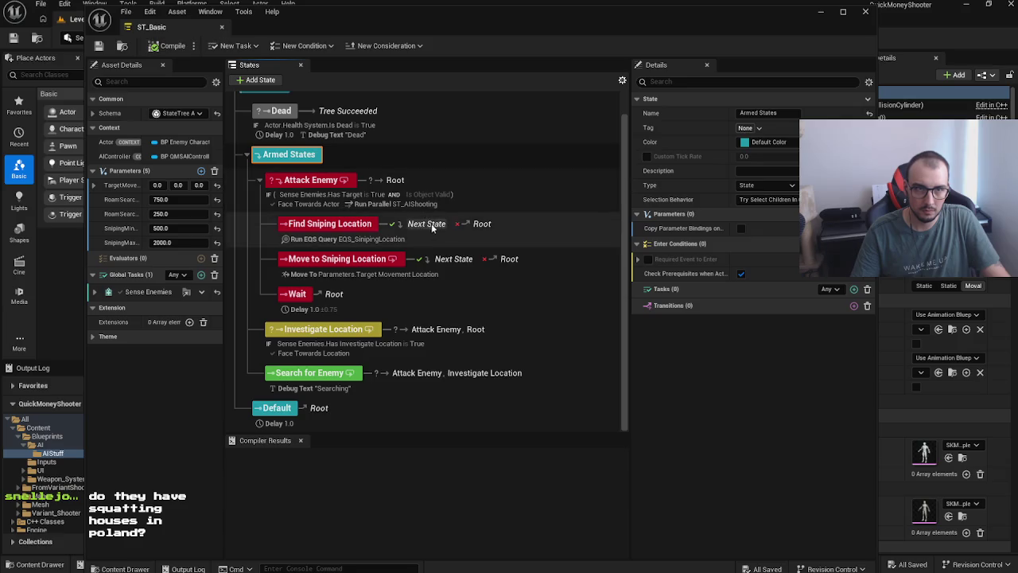
Step: Open ST_AIShooting from the Content Browser after briefly reopening ST_Basic
{"action": "left_click", "coordinate": [821, 11]}
{"action": "double_click", "coordinate": [322, 446]}
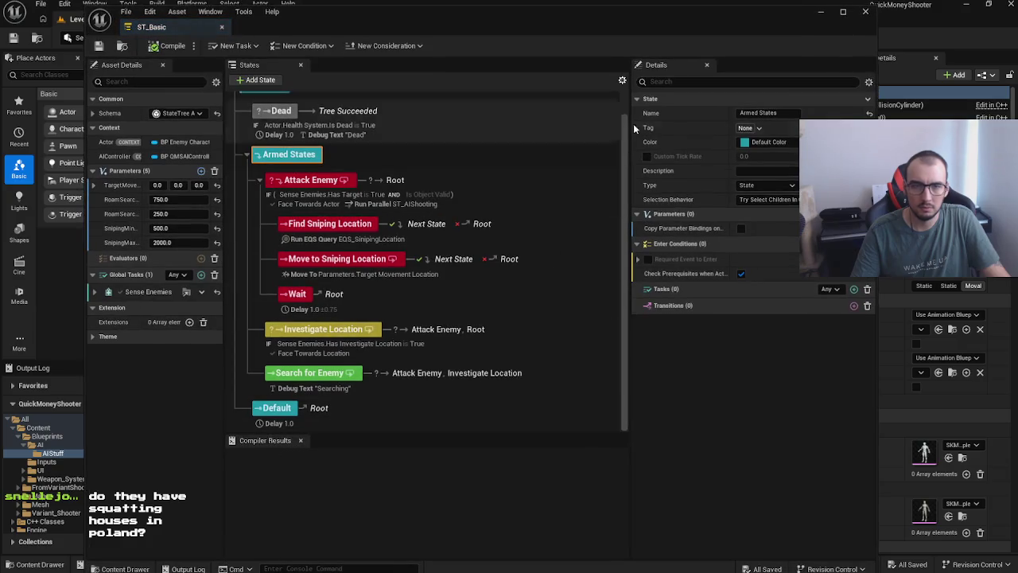
{"action": "left_click", "coordinate": [822, 13]}
{"action": "double_click", "coordinate": [266, 446]}
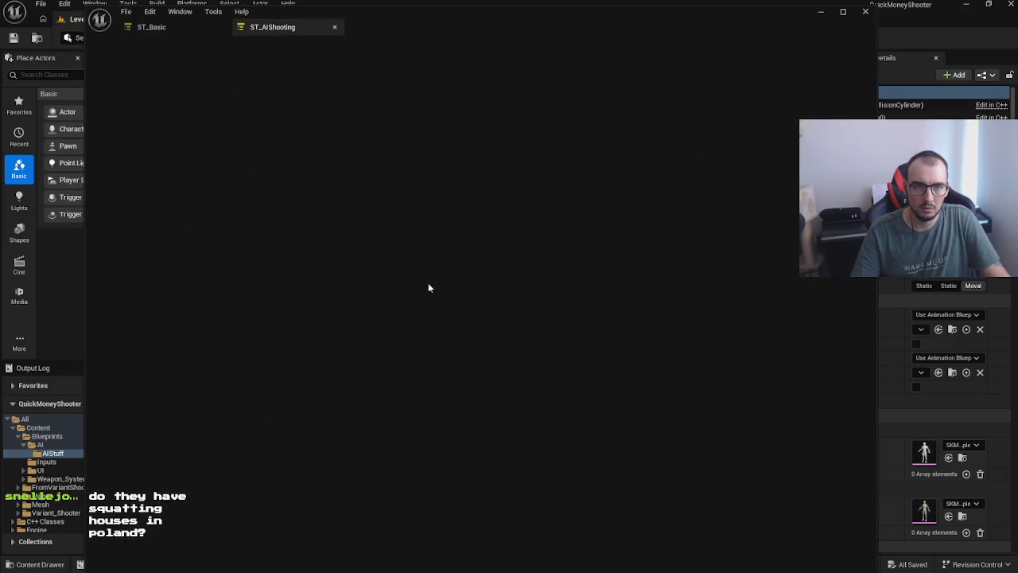
Step: Switch between the Shooting and No Line of Sight states to compare their details
{"action": "left_click", "coordinate": [542, 276]}
{"action": "left_click", "coordinate": [559, 251]}
{"action": "left_click", "coordinate": [549, 187]}
{"action": "left_click", "coordinate": [561, 251]}
{"action": "left_click", "coordinate": [564, 188]}
{"action": "left_click", "coordinate": [545, 251]}
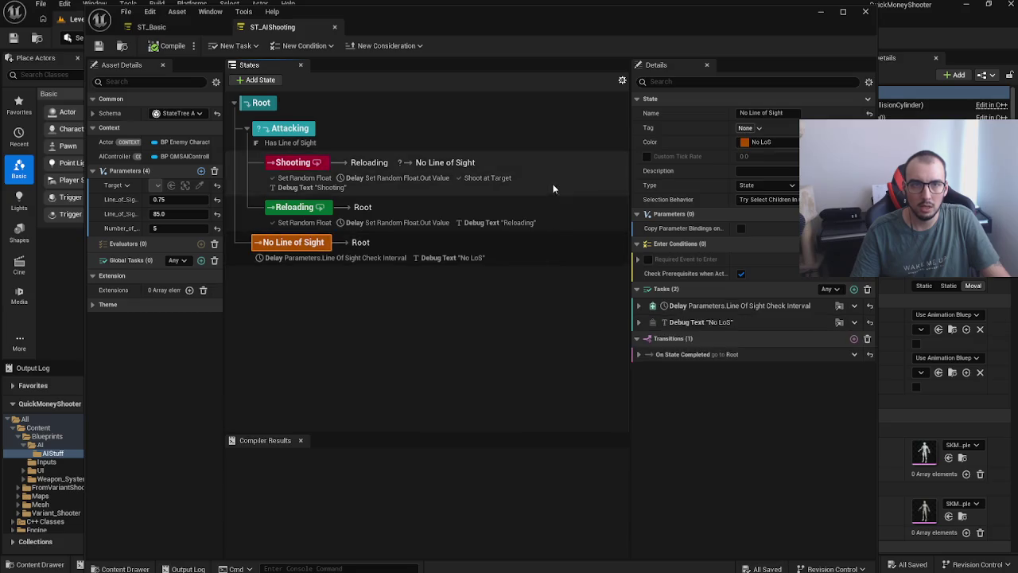
{"action": "left_click", "coordinate": [548, 189]}
{"action": "left_click", "coordinate": [560, 251]}
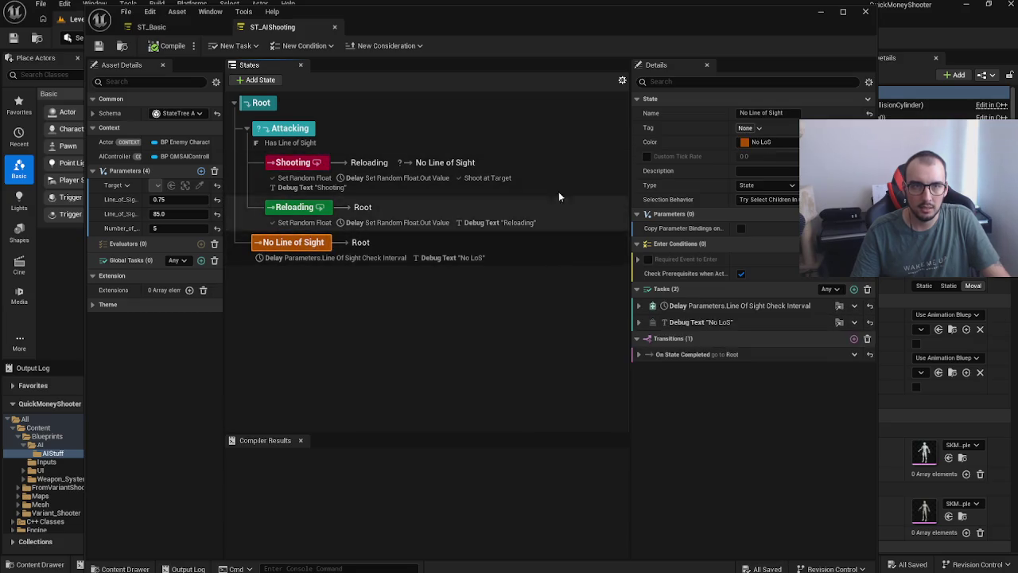
{"action": "left_click", "coordinate": [556, 188]}
Step: Inspect No Line of Sight's settings against Shooting, then return to the AI blueprints folder
{"action": "left_click", "coordinate": [569, 238]}
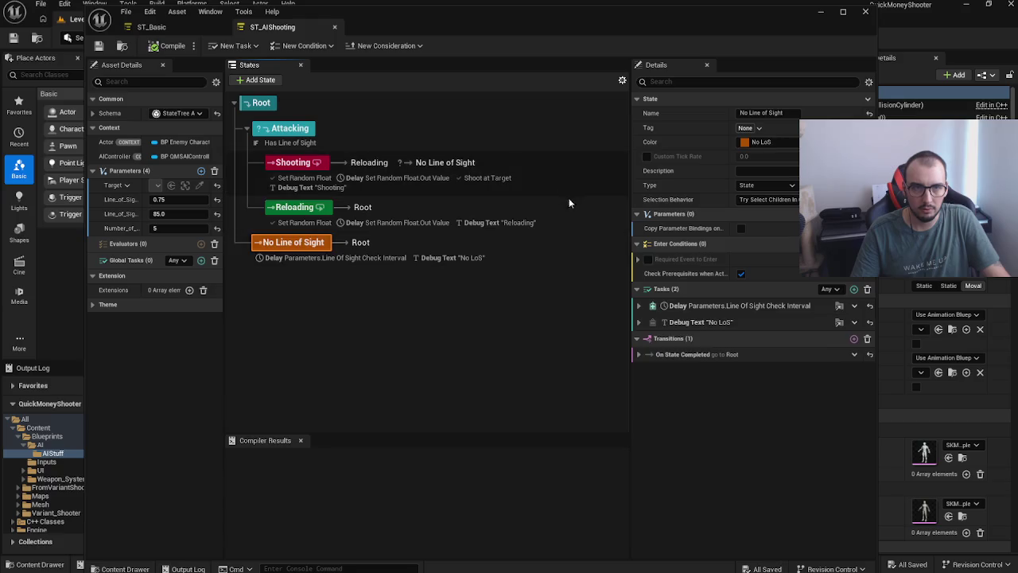
{"action": "left_click", "coordinate": [566, 182]}
{"action": "left_click", "coordinate": [567, 248]}
{"action": "left_click", "coordinate": [568, 181]}
{"action": "left_click", "coordinate": [568, 248]}
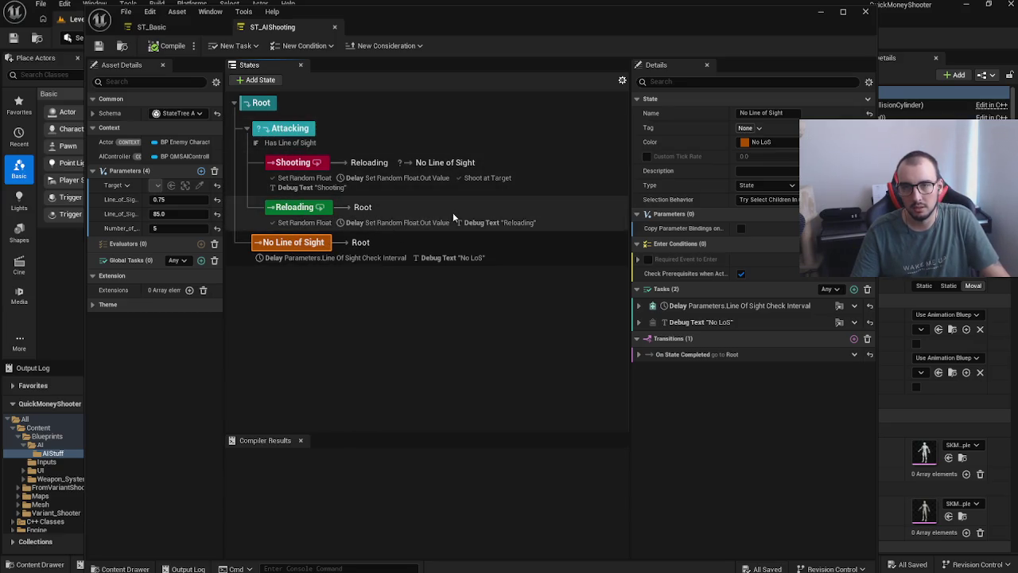
{"action": "left_click", "coordinate": [821, 12]}
{"action": "left_click", "coordinate": [469, 385]}
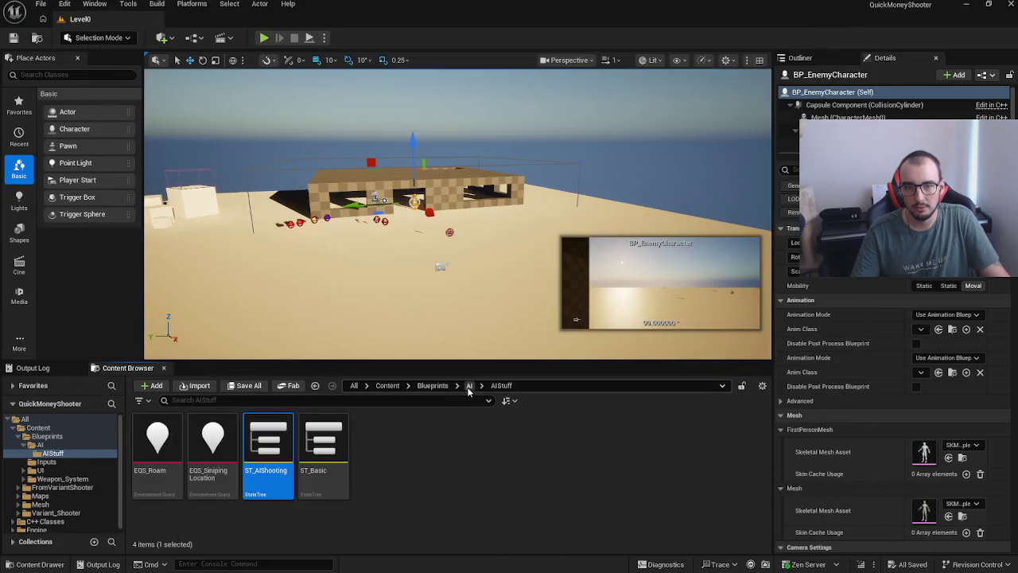
Step: Open BP_QMSAIController from the AI folder and view its components and Event Graph
{"action": "double_click", "coordinate": [268, 450]}
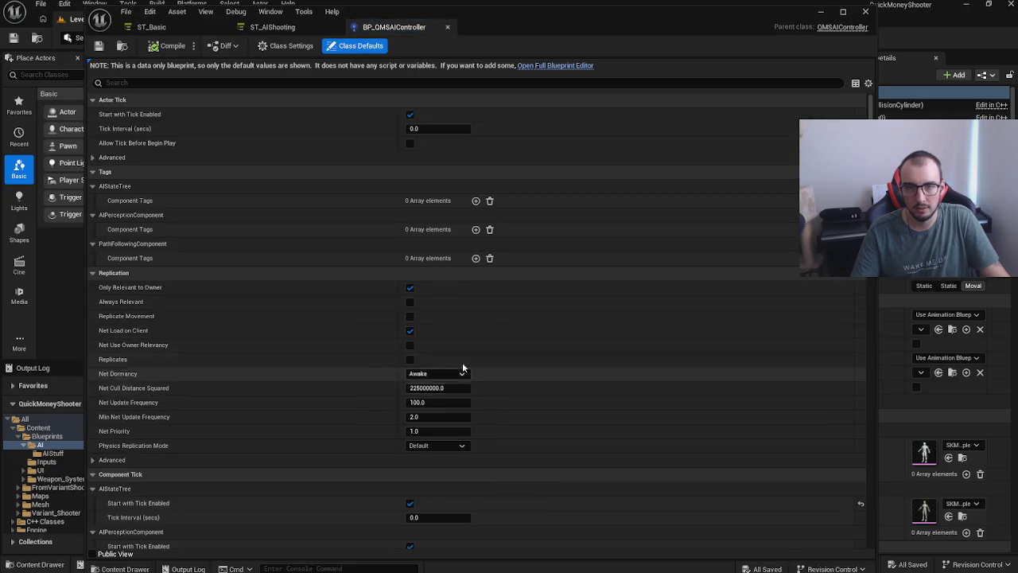
{"action": "scroll", "coordinate": [456, 367], "scroll_direction": "down", "scroll_amount": 1}
{"action": "mouse_move", "coordinate": [865, 190]}
{"action": "left_mouse_down"}
{"action": "mouse_move", "coordinate": [873, 511]}
{"action": "mouse_move", "coordinate": [869, 96]}
{"action": "left_mouse_up"}
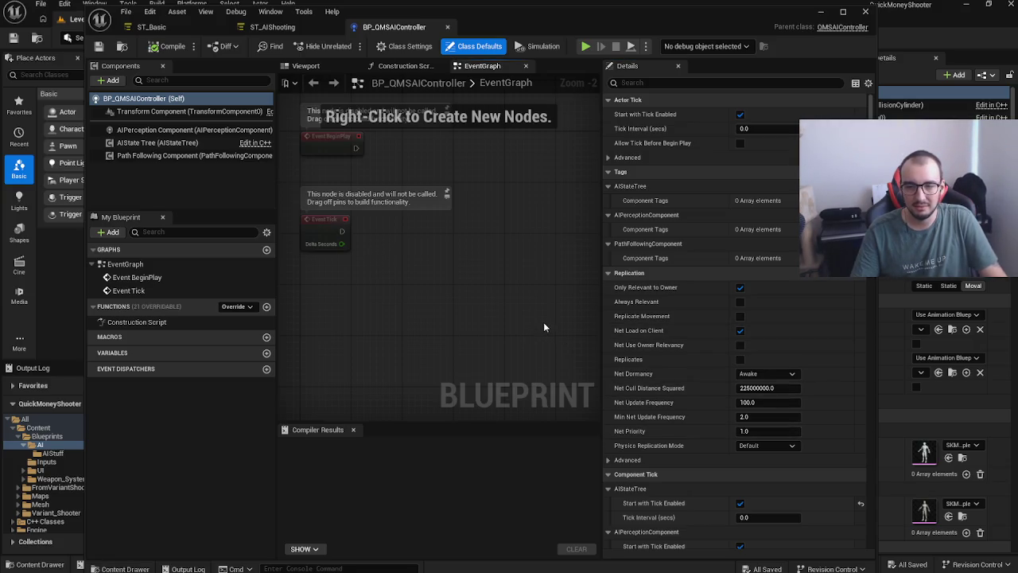
{"action": "scroll", "coordinate": [544, 326], "scroll_direction": "down", "scroll_amount": 1}
{"action": "scroll", "coordinate": [720, 391], "scroll_direction": "down", "scroll_amount": 5}
{"action": "scroll", "coordinate": [721, 371], "scroll_direction": "down", "scroll_amount": 7}
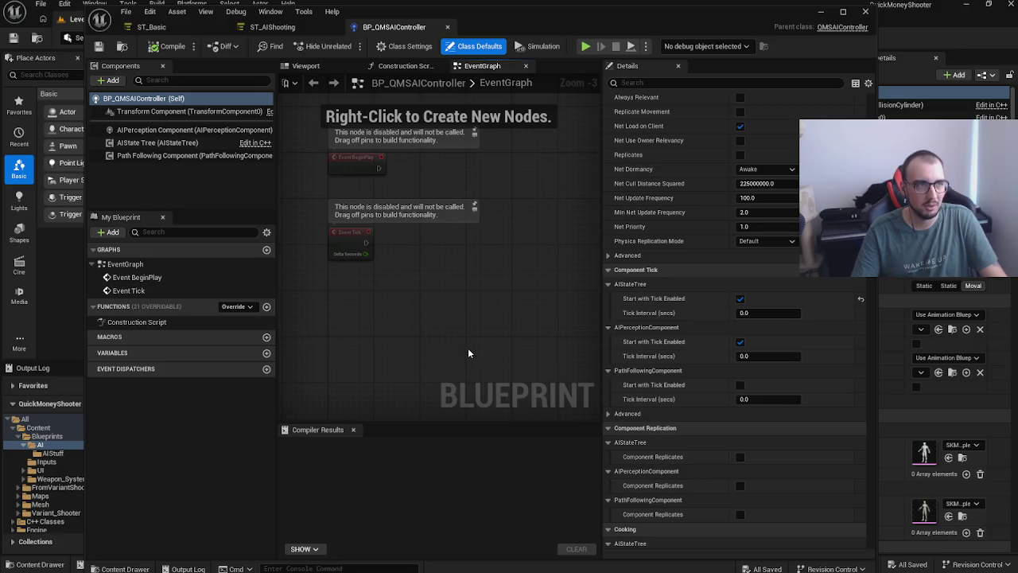
{"action": "scroll", "coordinate": [450, 358], "scroll_direction": "up", "scroll_amount": 3}
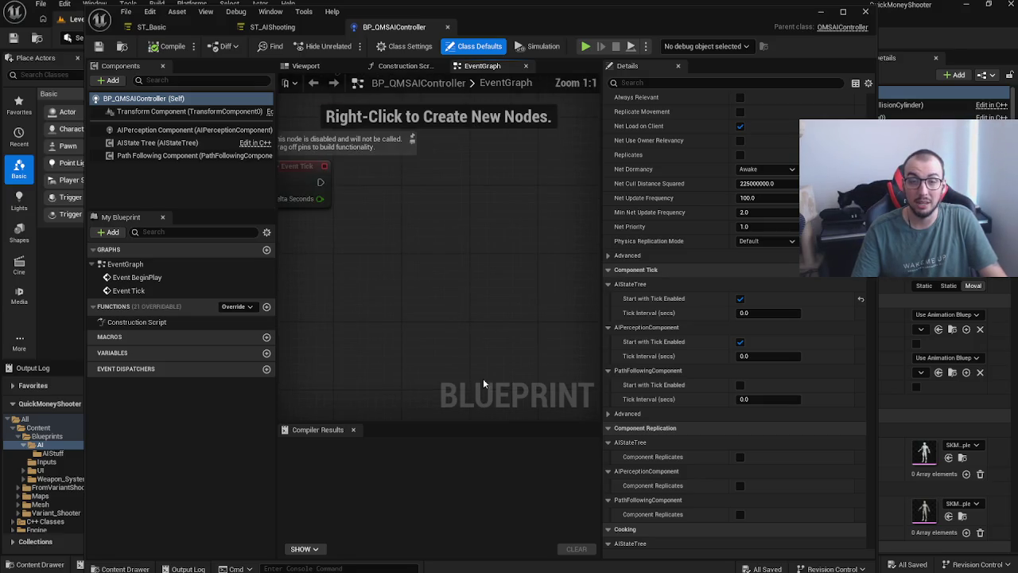
{"action": "scroll", "coordinate": [441, 367], "scroll_direction": "down", "scroll_amount": 3}
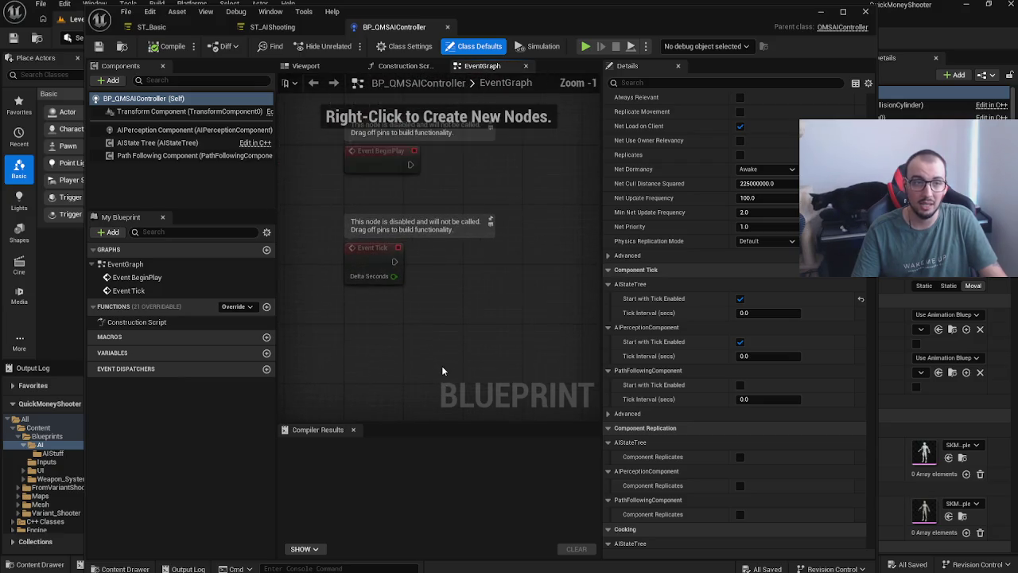
{"action": "left_click_drag", "start_coordinate": [558, 263], "coordinate": [539, 255]}
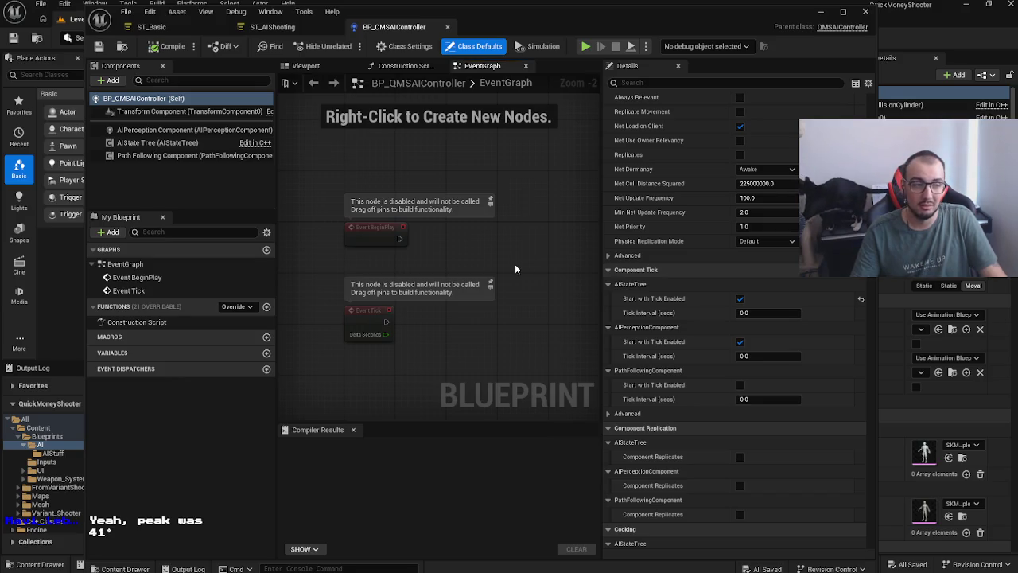
{"action": "right_click", "coordinate": [515, 269]}
{"action": "right_click", "coordinate": [460, 318]}
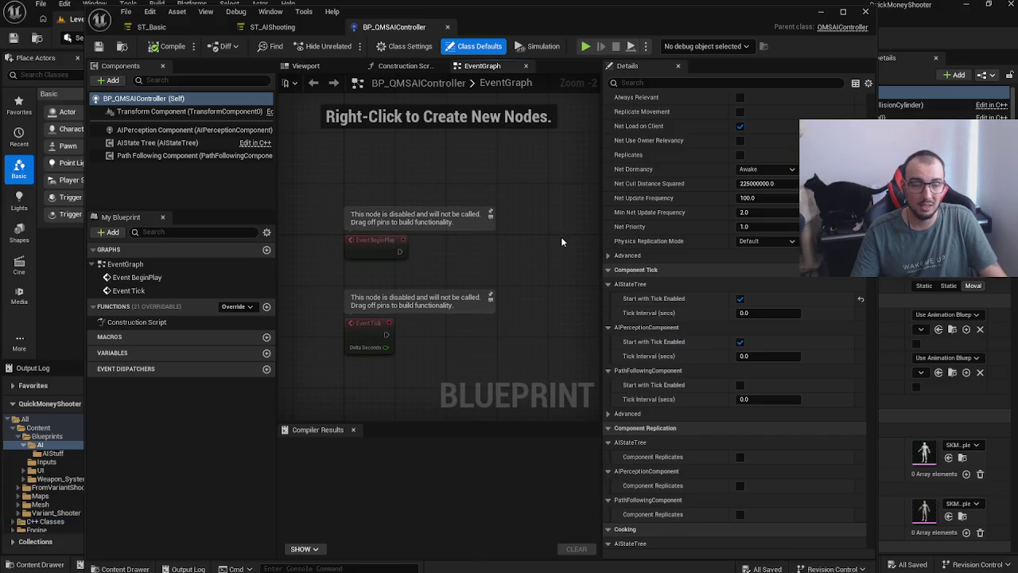
{"action": "left_click_drag", "start_coordinate": [550, 239], "coordinate": [536, 244]}
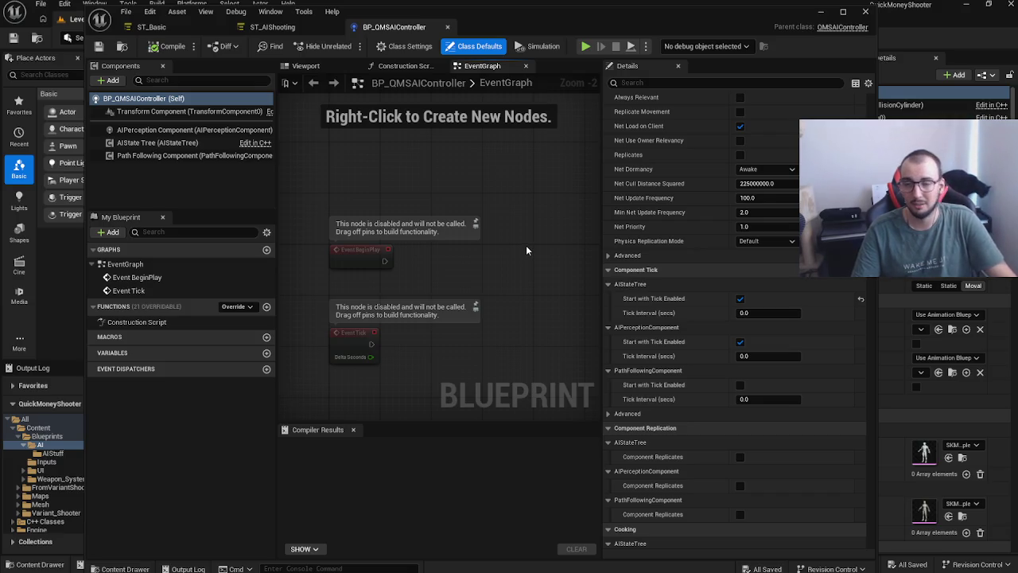
{"action": "left_click_drag", "start_coordinate": [533, 253], "coordinate": [541, 268]}
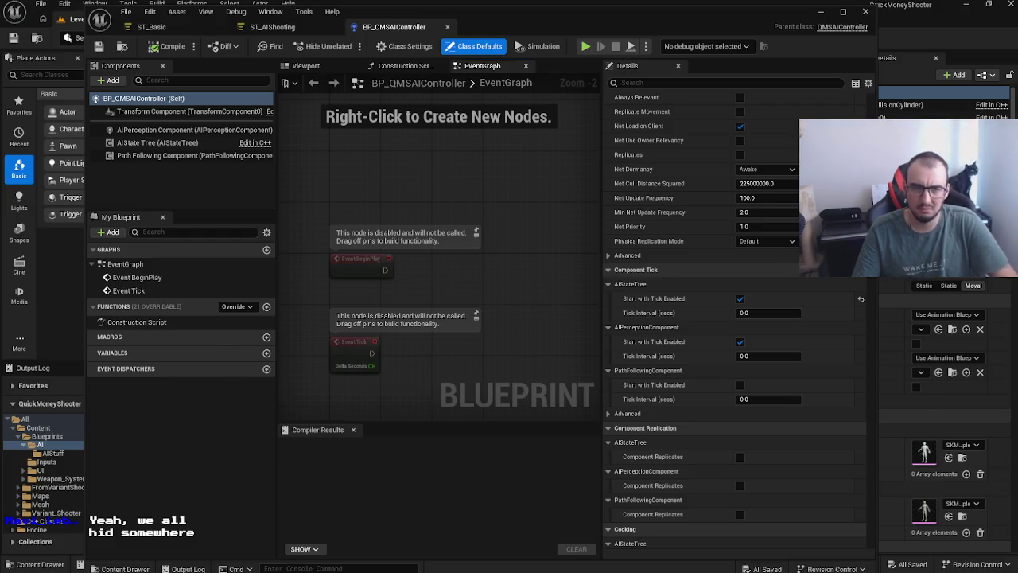
{"action": "key", "text": "alt+Tab"}
Step: Search Google in Firefox for 'squatting houses'
{"action": "left_click", "coordinate": [533, 334]}
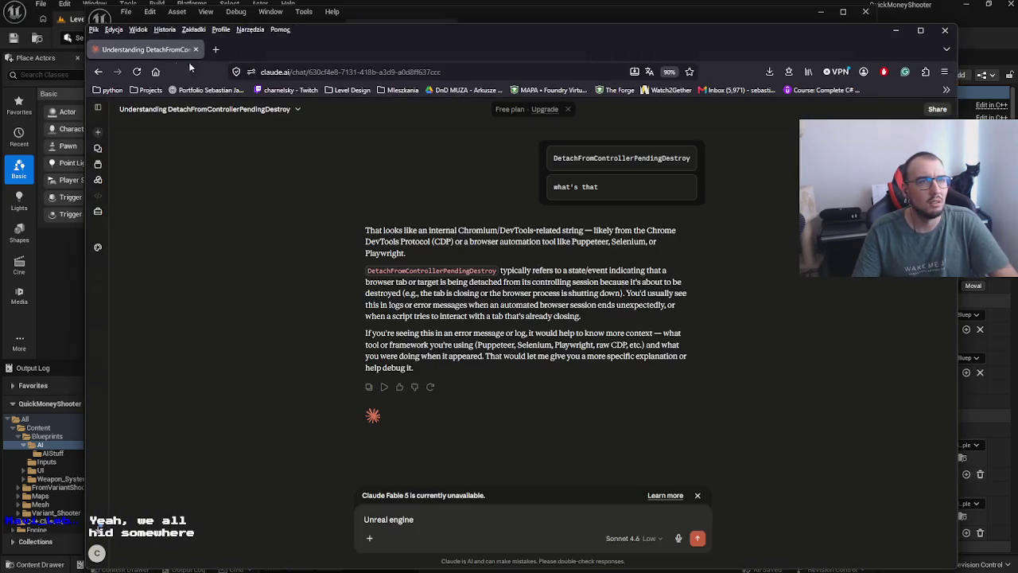
{"action": "left_click", "coordinate": [321, 71]}
{"action": "type", "text": "squatting houses"}
{"action": "key", "text": "Return"}
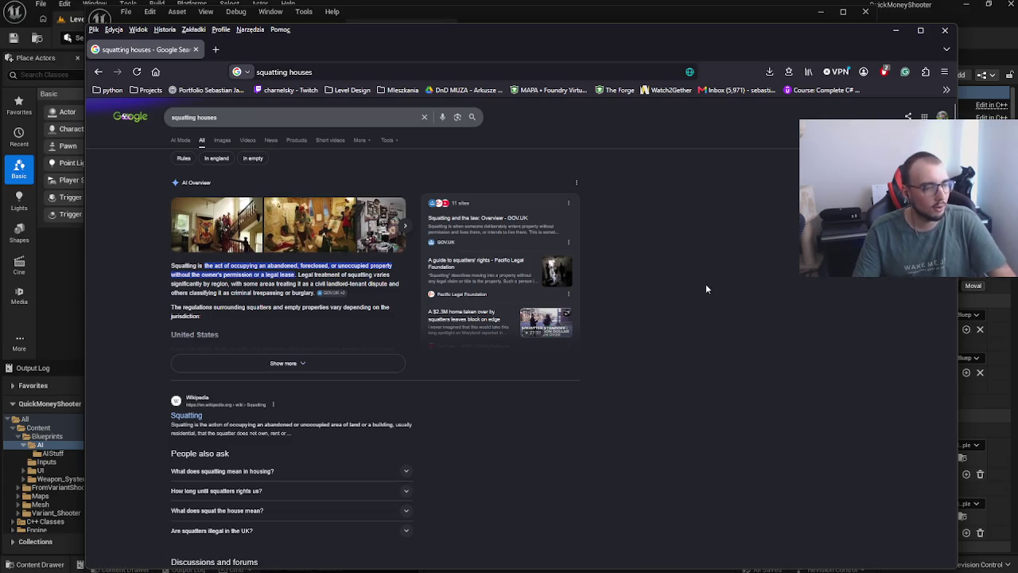
Step: Preview the AI overview photos, including the motherjones.com and Guardian images, then minimize Firefox
{"action": "left_click", "coordinate": [235, 244]}
{"action": "left_click", "coordinate": [289, 249]}
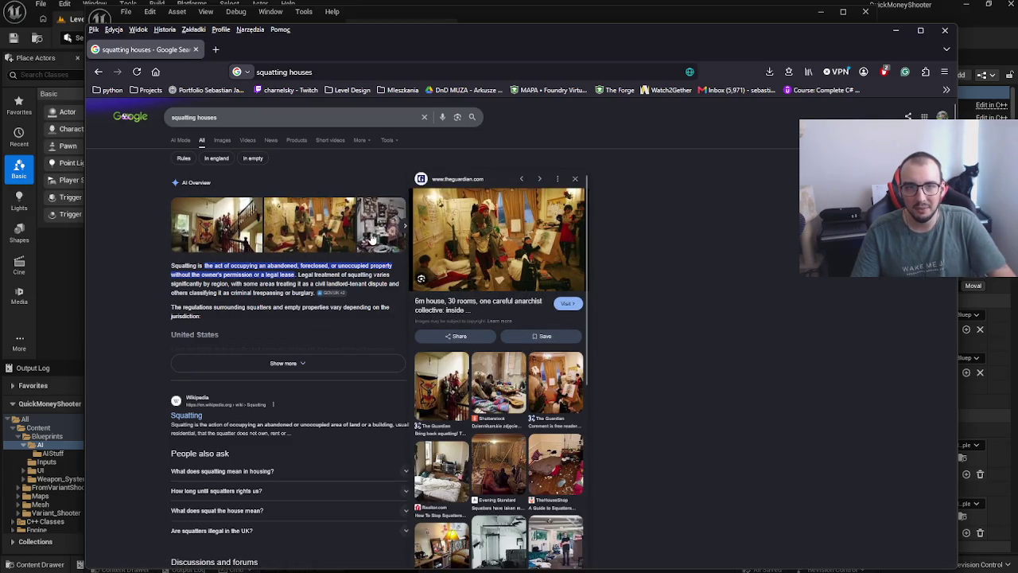
{"action": "left_click", "coordinate": [374, 237]}
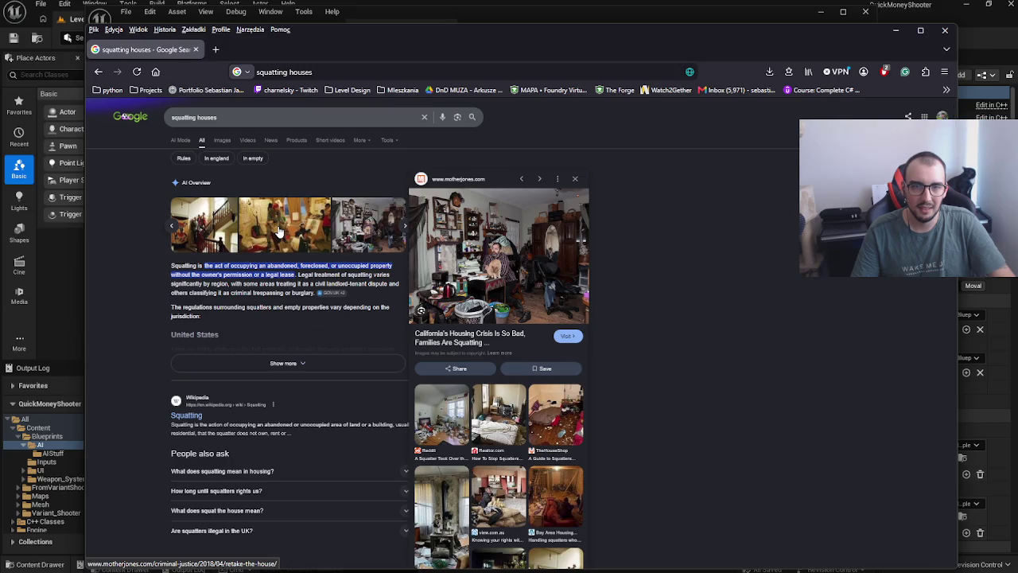
{"action": "left_click", "coordinate": [278, 233]}
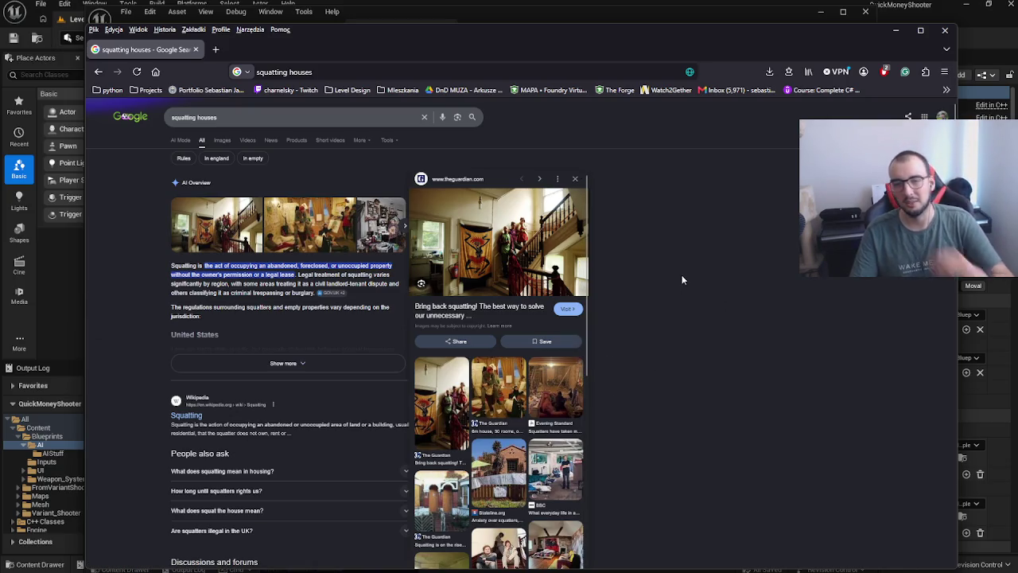
{"action": "left_click", "coordinate": [895, 29]}
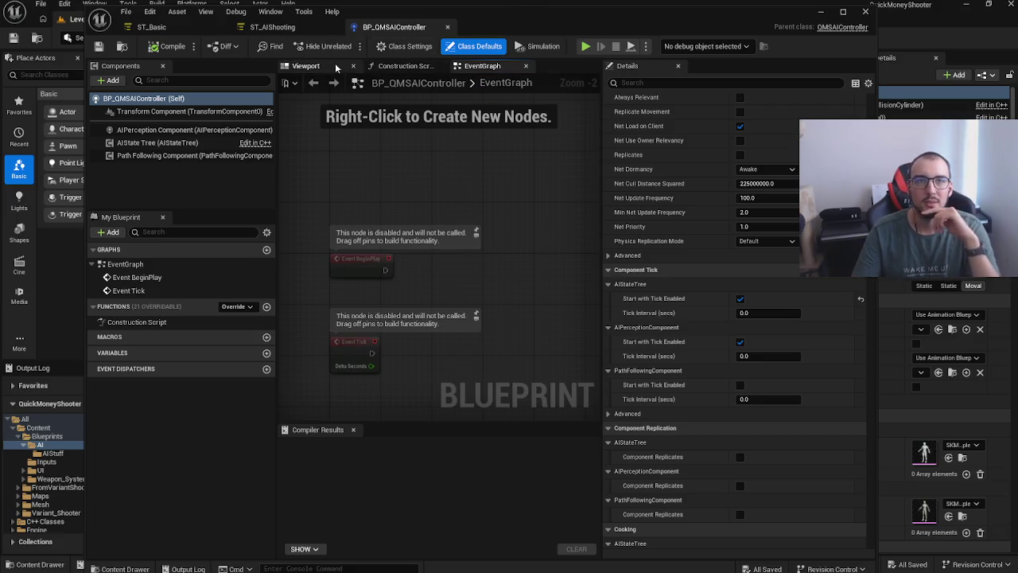
Step: Uncheck Detect Friendlies in the AIPerception sight config's Detection by Affiliation, then compile and save
{"action": "left_click", "coordinate": [187, 131]}
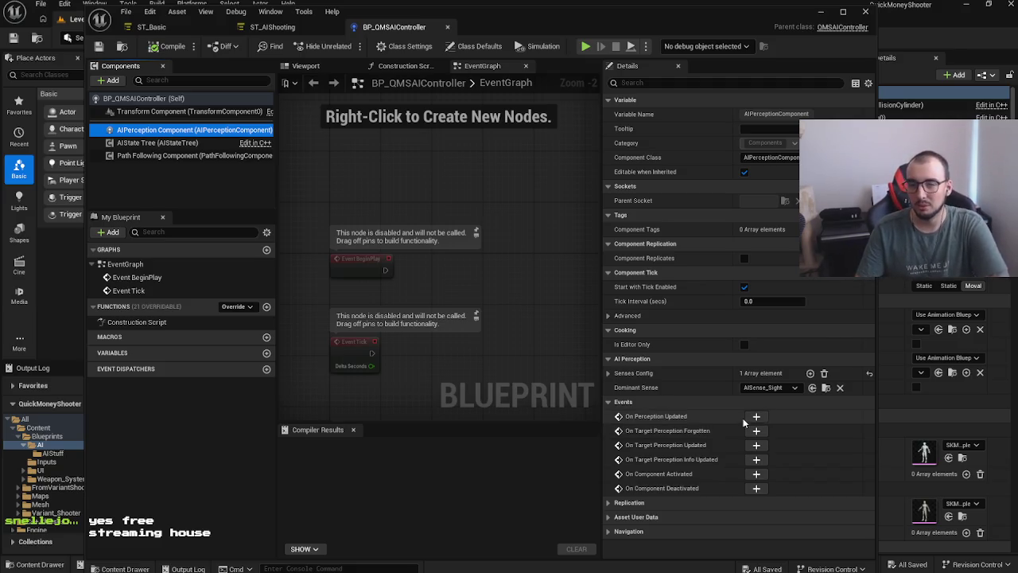
{"action": "left_click", "coordinate": [609, 373]}
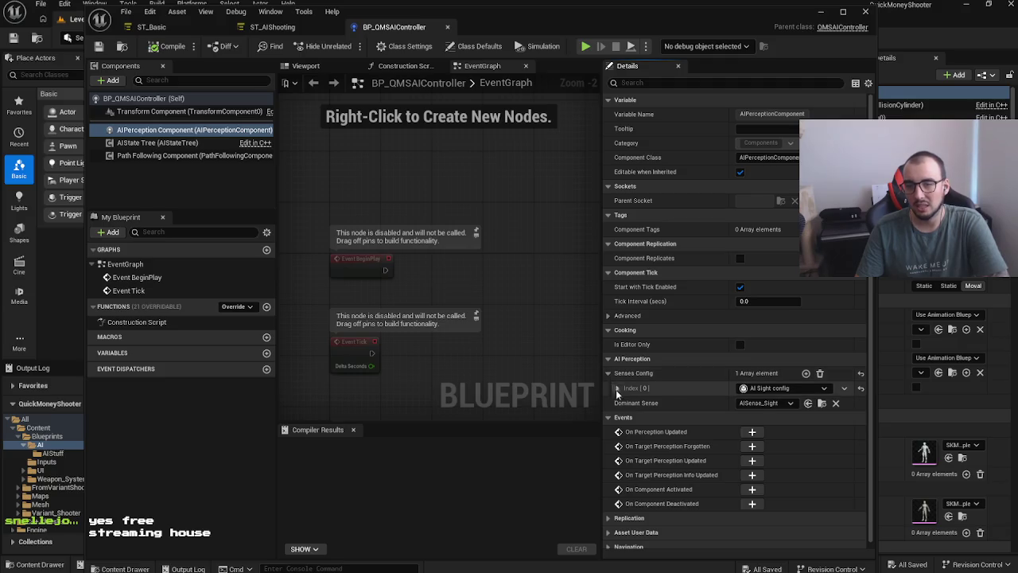
{"action": "left_click", "coordinate": [618, 388]}
{"action": "left_click", "coordinate": [625, 402]}
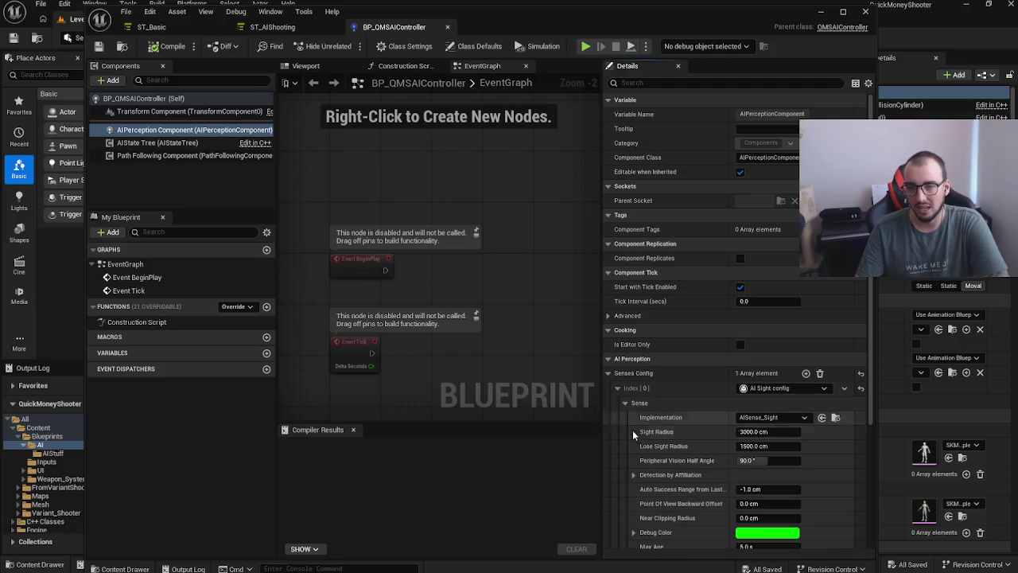
{"action": "left_click", "coordinate": [633, 475]}
{"action": "scroll", "coordinate": [641, 486], "scroll_direction": "down", "scroll_amount": 1}
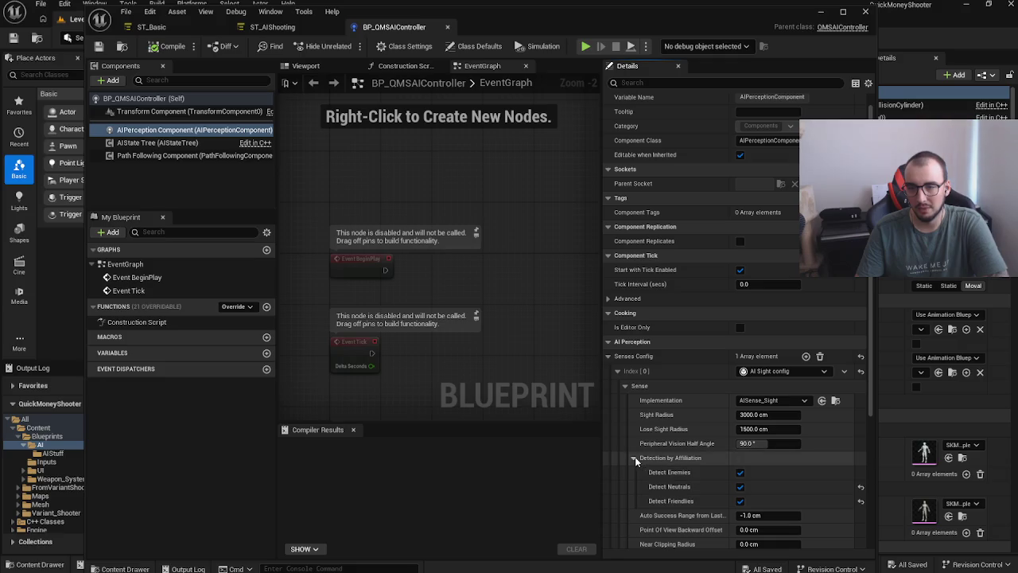
{"action": "left_click", "coordinate": [739, 501]}
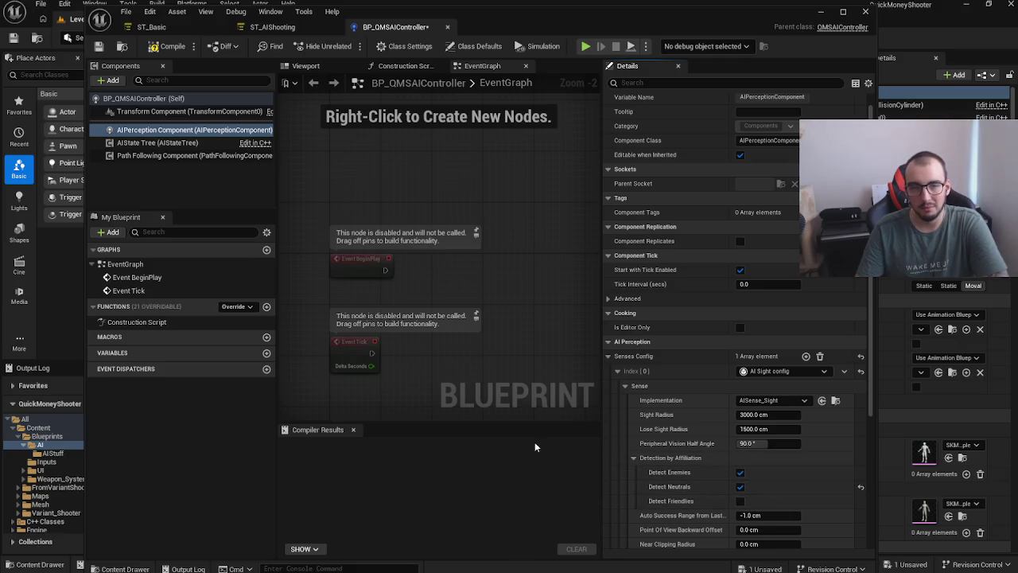
{"action": "left_click", "coordinate": [167, 46]}
{"action": "left_click", "coordinate": [99, 46]}
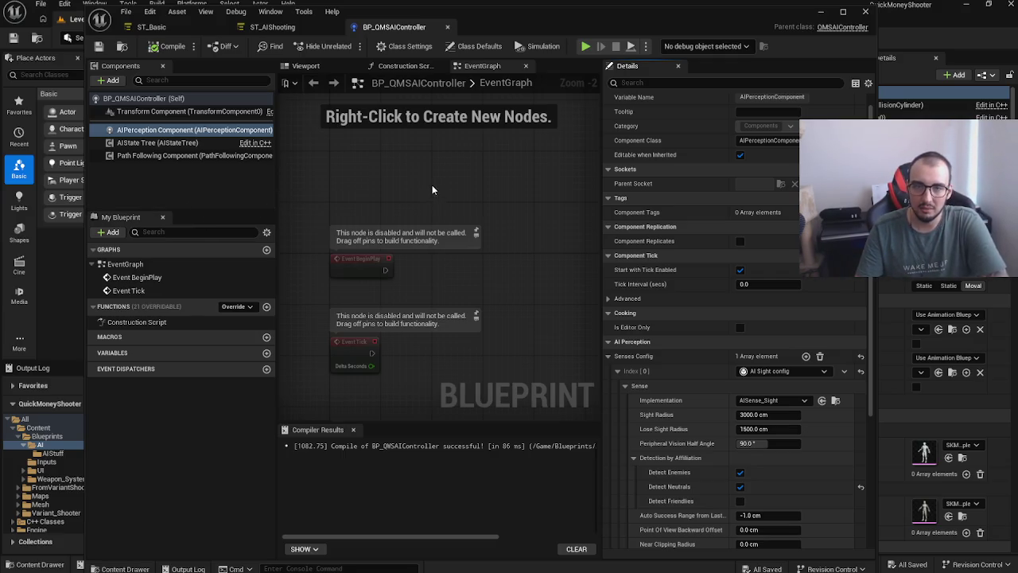
Step: Pan the event graph, save BP_QMSAIController again and switch to the ST_AIShooting tree
{"action": "left_click_drag", "start_coordinate": [432, 189], "coordinate": [487, 203]}
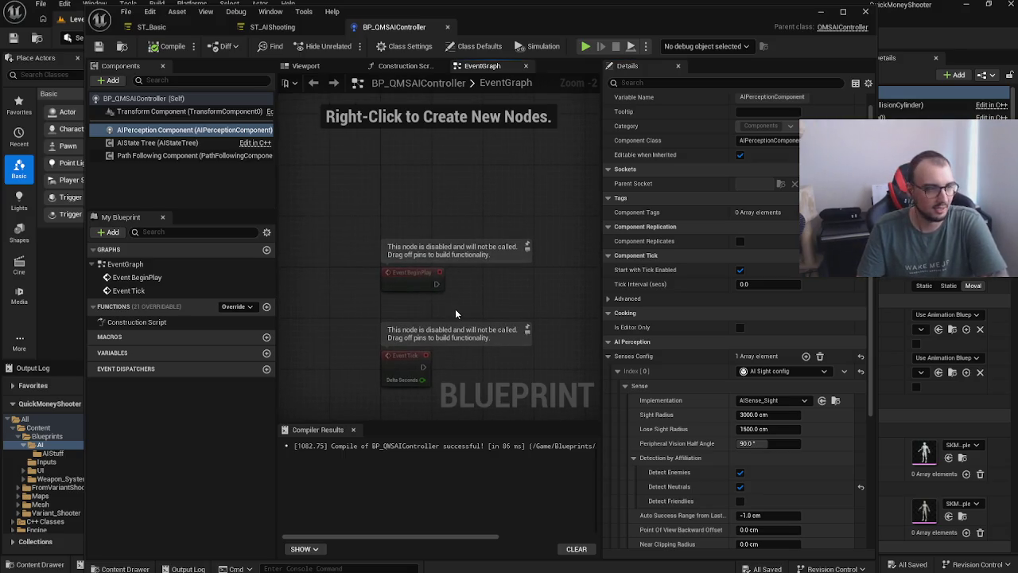
{"action": "scroll", "coordinate": [384, 284], "scroll_direction": "up", "scroll_amount": 1}
{"action": "left_click_drag", "start_coordinate": [513, 224], "coordinate": [458, 212]}
{"action": "scroll", "coordinate": [458, 223], "scroll_direction": "down", "scroll_amount": 3}
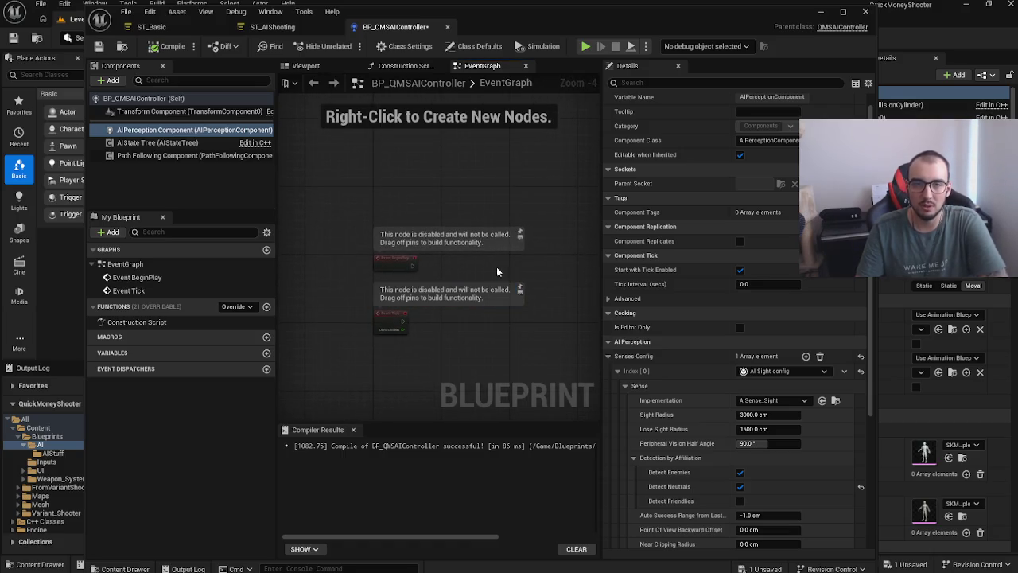
{"action": "scroll", "coordinate": [482, 287], "scroll_direction": "up", "scroll_amount": 1}
{"action": "scroll", "coordinate": [404, 183], "scroll_direction": "down", "scroll_amount": 1}
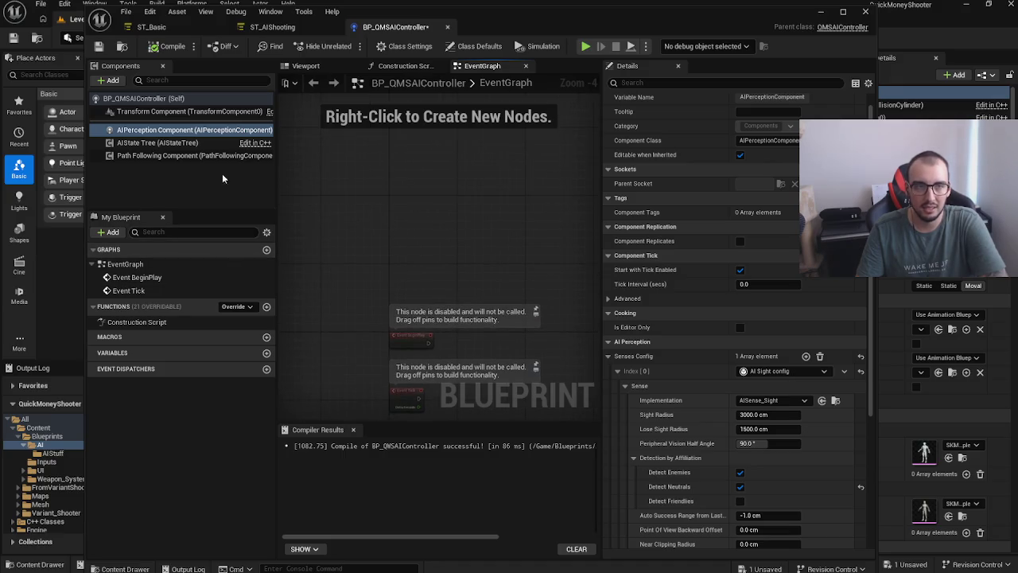
{"action": "left_click", "coordinate": [272, 26]}
{"action": "left_click", "coordinate": [395, 26]}
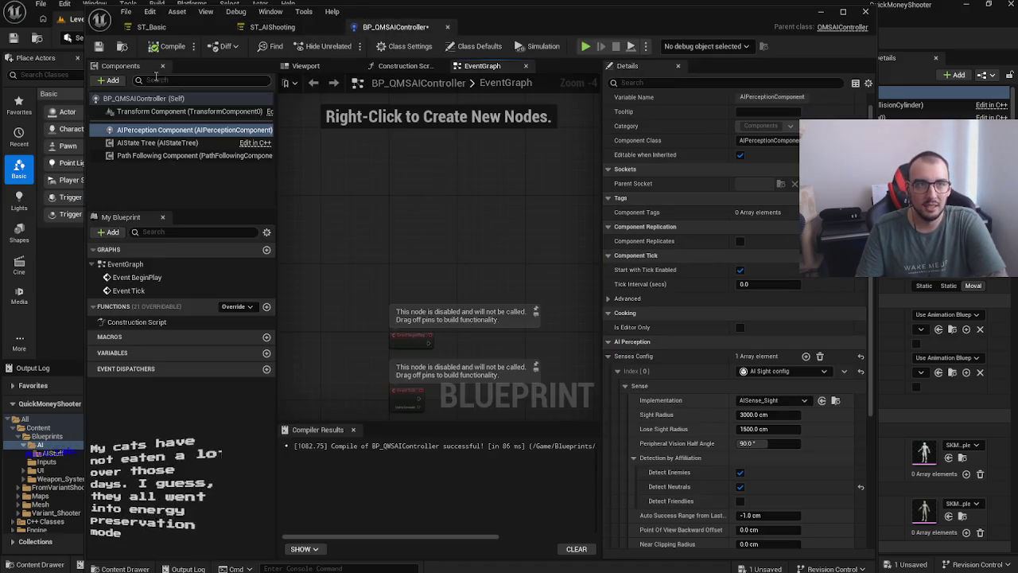
{"action": "left_click", "coordinate": [99, 45]}
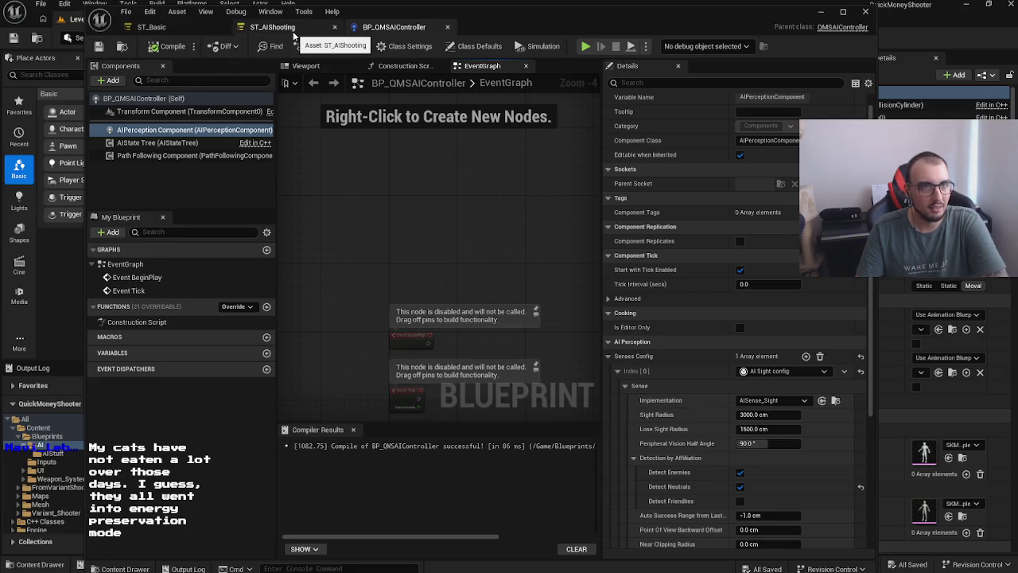
{"action": "left_click", "coordinate": [288, 28]}
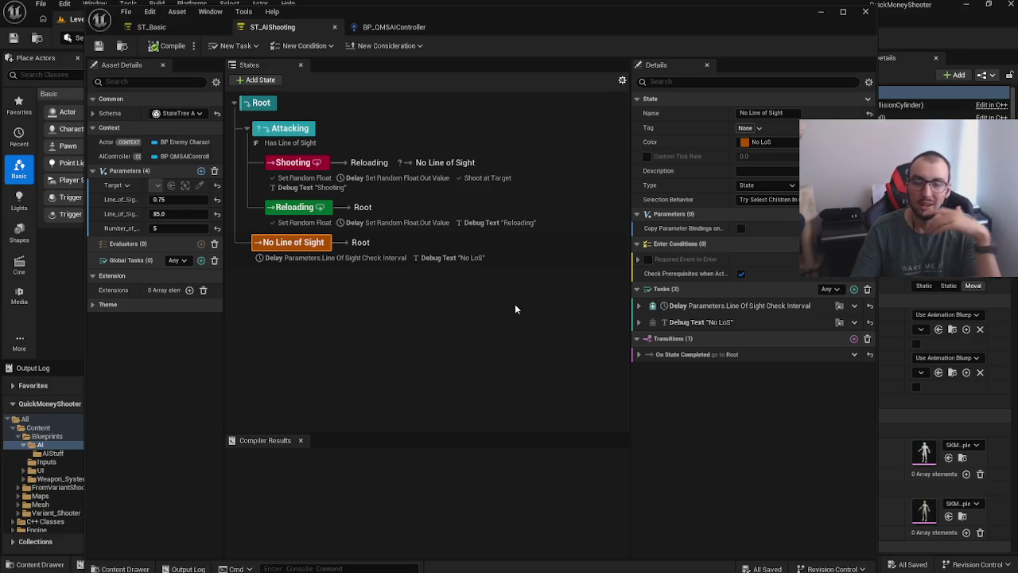
Step: Expand Attacking's Has Line of Sight condition, check Target bindings, and widen the parameter name columns
{"action": "left_click", "coordinate": [414, 146]}
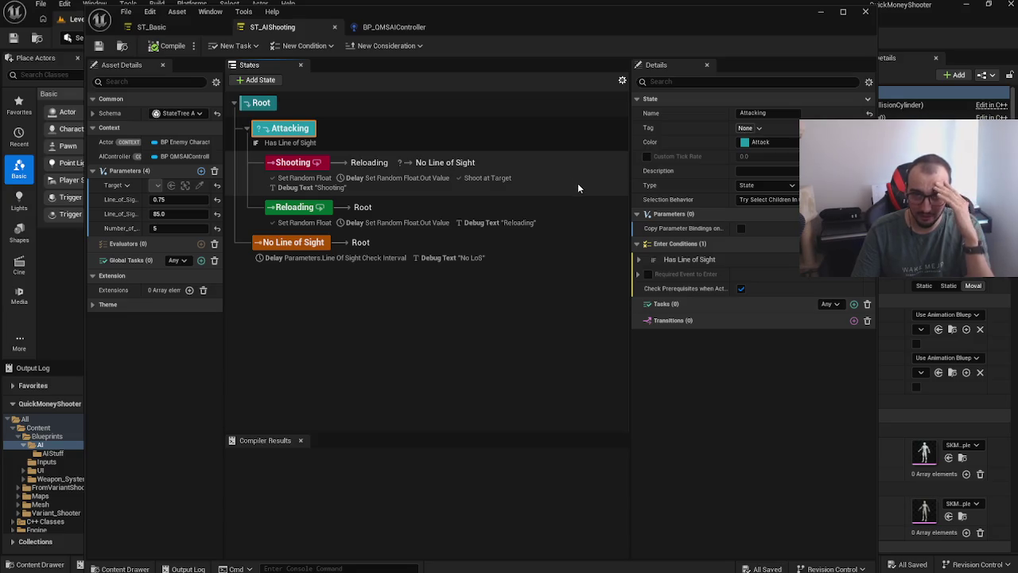
{"action": "left_click", "coordinate": [639, 259]}
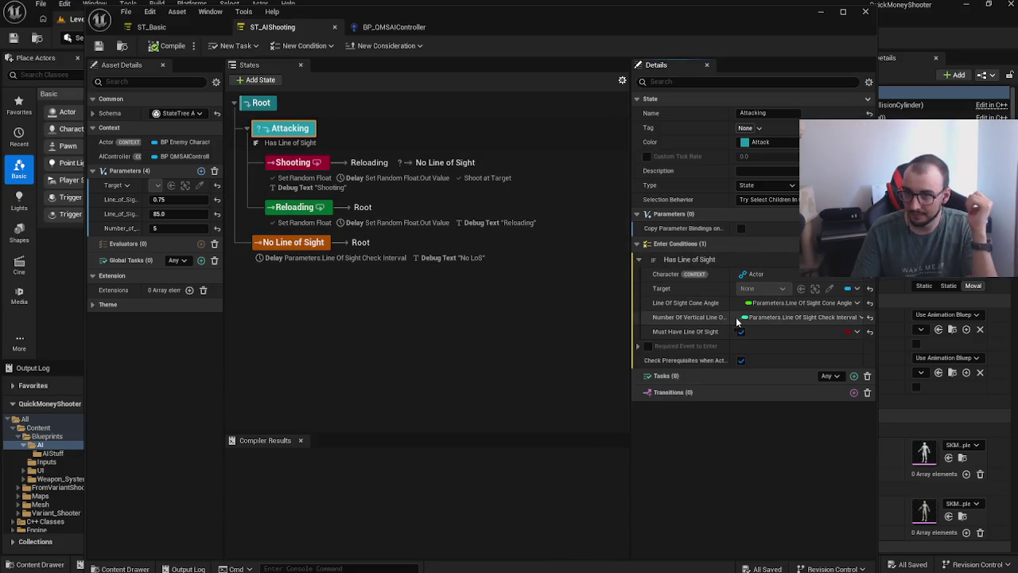
{"action": "left_click", "coordinate": [848, 291]}
{"action": "mouse_move", "coordinate": [890, 306]}
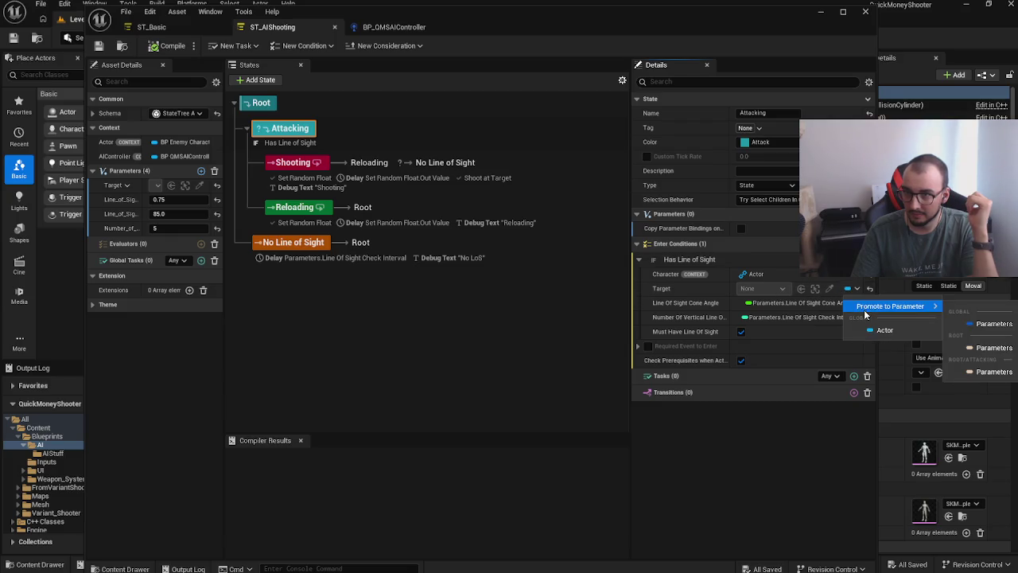
{"action": "left_click", "coordinate": [687, 287]}
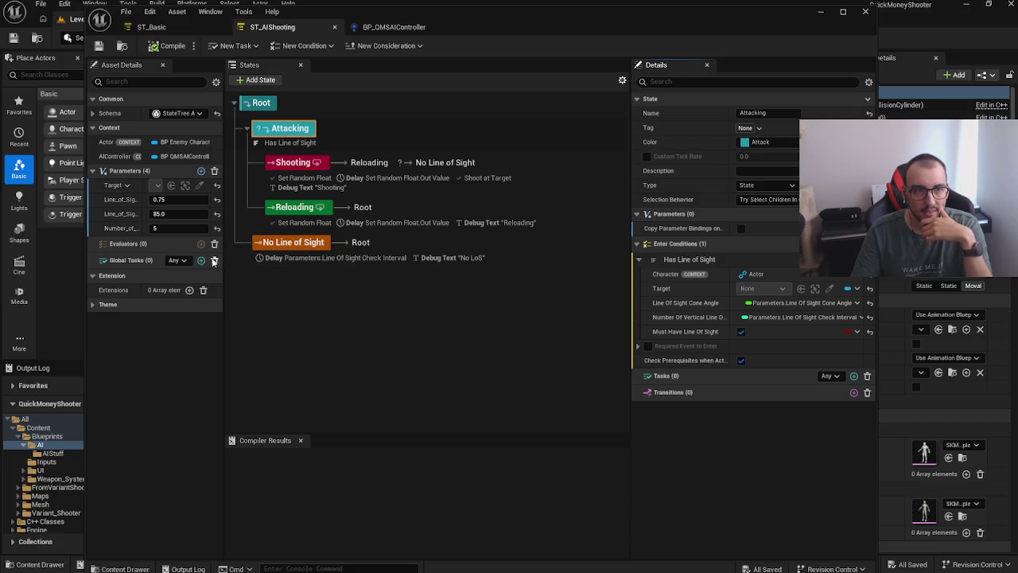
{"action": "left_click_drag", "start_coordinate": [137, 142], "coordinate": [147, 141]}
{"action": "left_click_drag", "start_coordinate": [225, 148], "coordinate": [305, 149]}
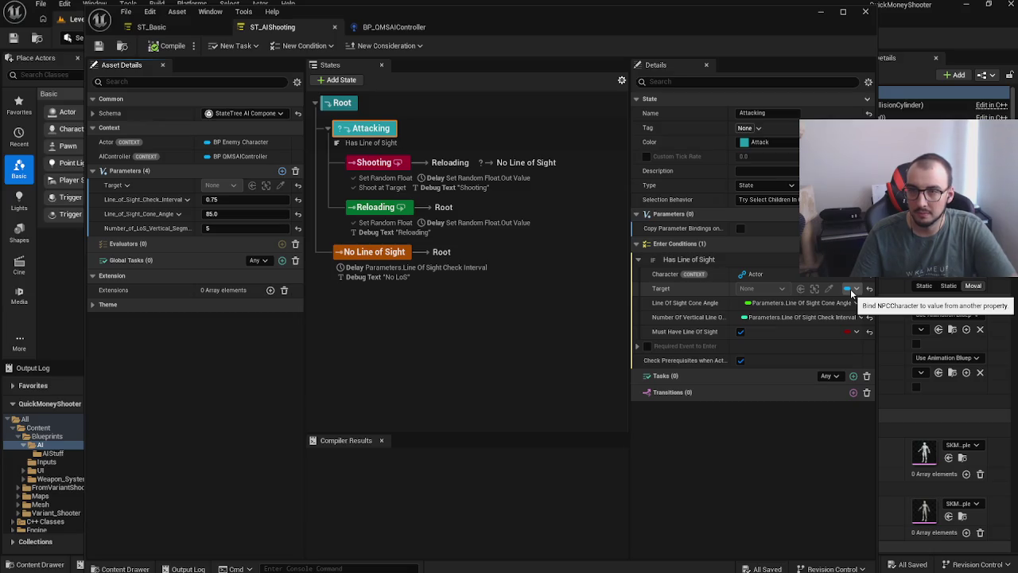
Step: Preview the Target binding choices and adjust the condition's column widths
{"action": "left_click", "coordinate": [850, 288]}
{"action": "mouse_move", "coordinate": [855, 311]}
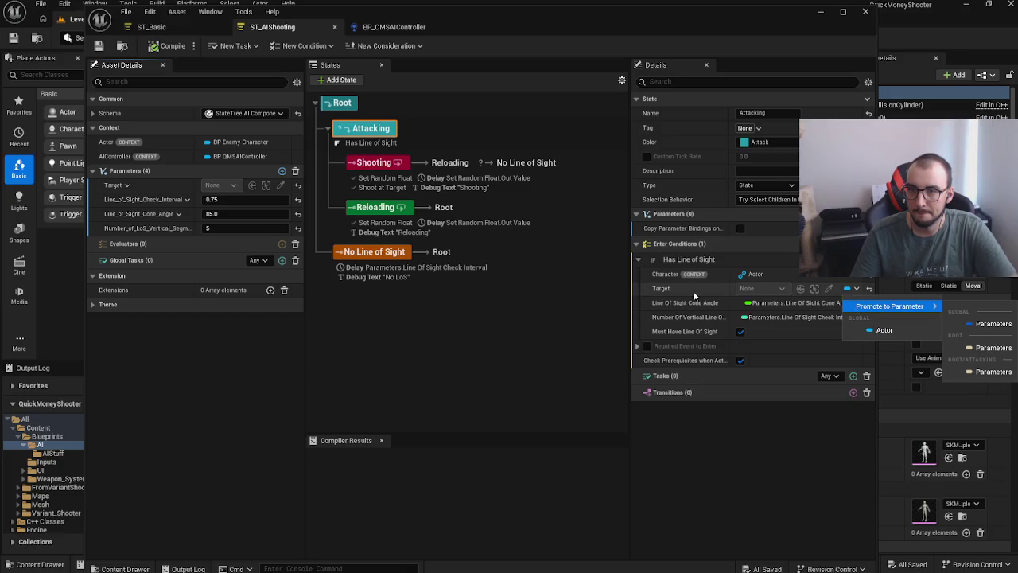
{"action": "key", "text": "Escape"}
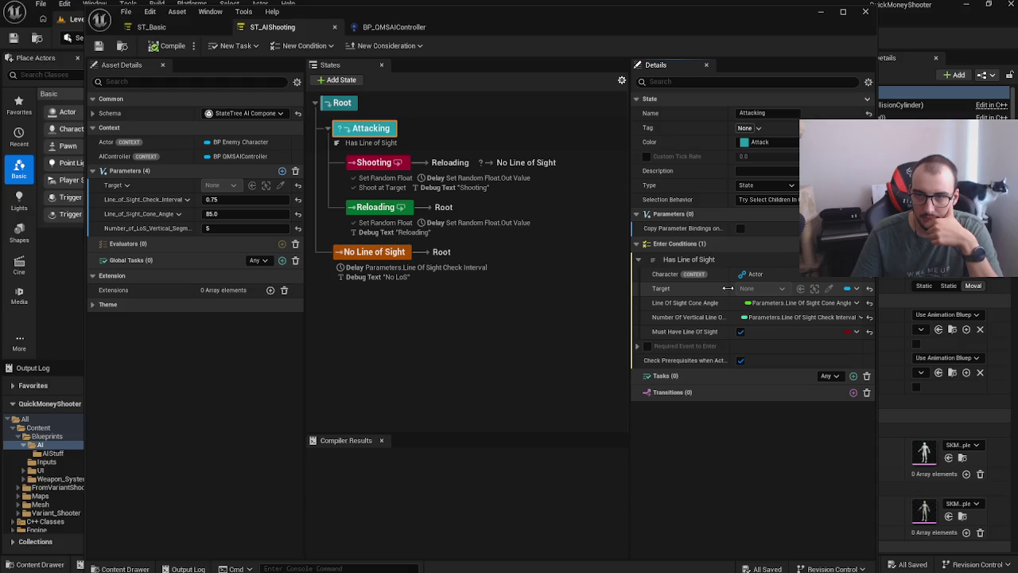
{"action": "left_click_drag", "start_coordinate": [728, 288], "coordinate": [718, 288]}
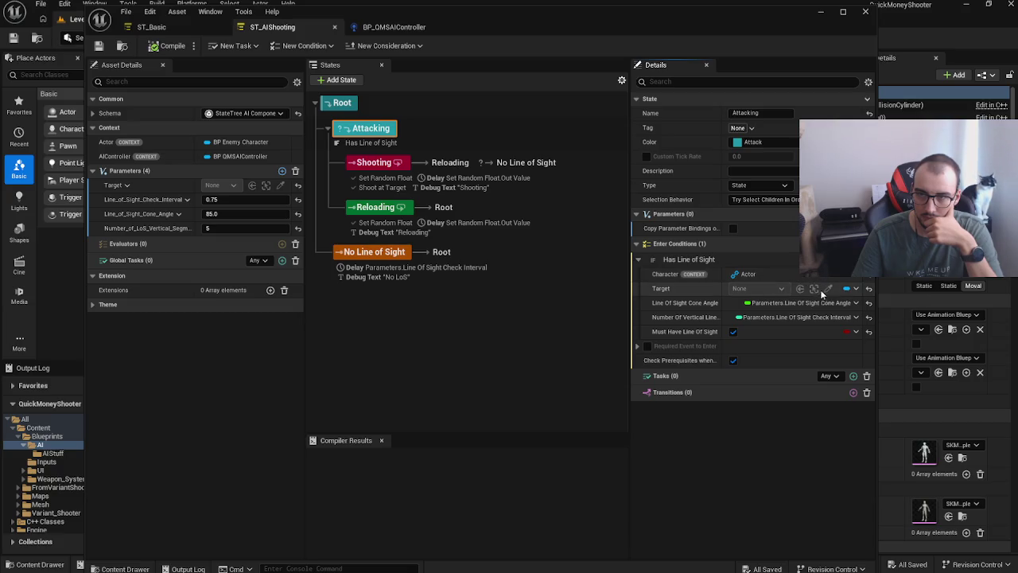
Step: Bind the Has Line of Sight Target to Actor, then compile and save ST_AIShooting
{"action": "left_click", "coordinate": [851, 290]}
{"action": "left_click", "coordinate": [872, 331]}
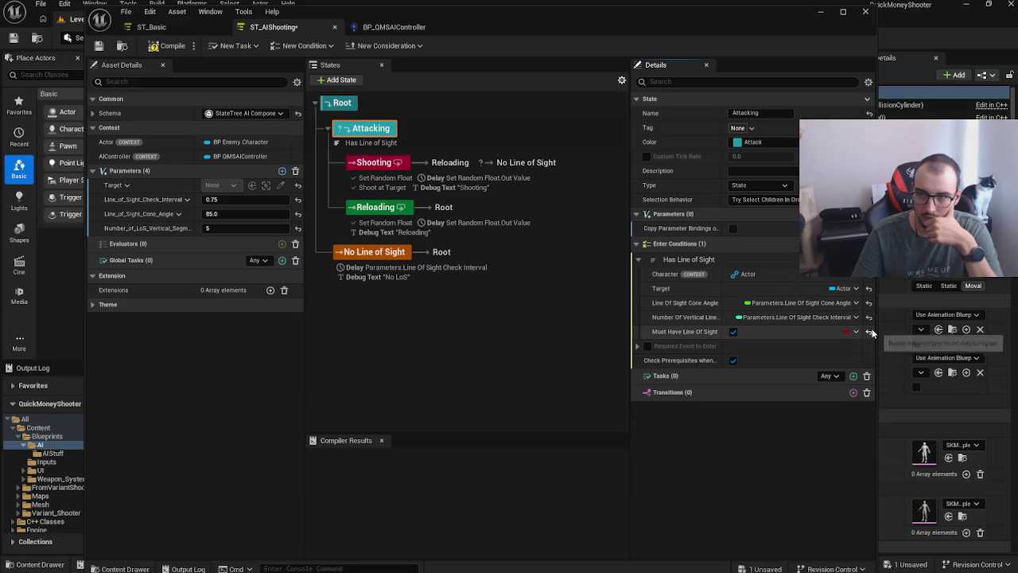
{"action": "left_click", "coordinate": [158, 48]}
{"action": "left_click", "coordinate": [99, 46]}
{"action": "left_click", "coordinate": [821, 11]}
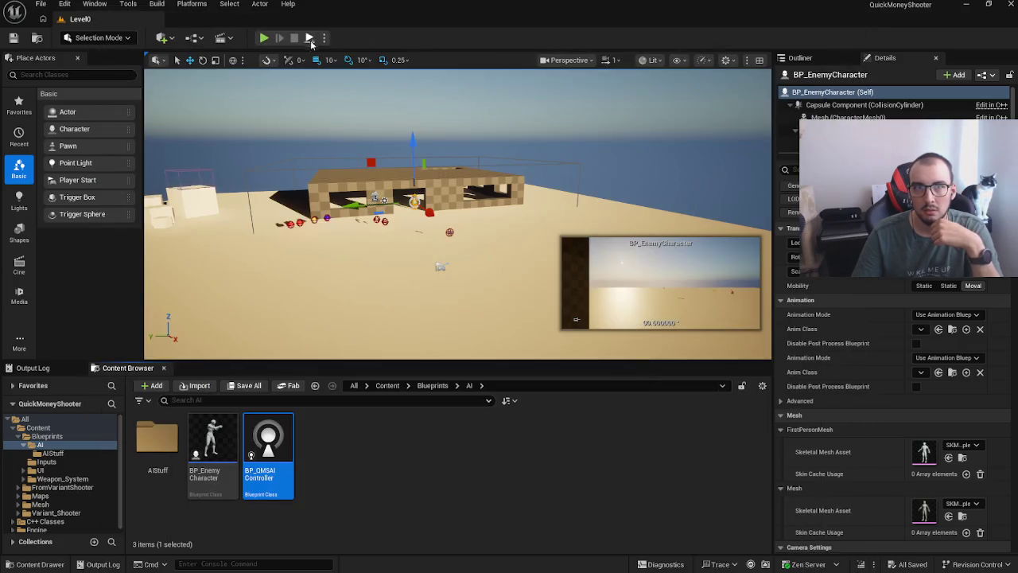
Step: Play the level, advance through the wall opening, shoot the enemy down, then stop
{"action": "left_click", "coordinate": [264, 37]}
{"action": "left_click", "coordinate": [509, 179]}
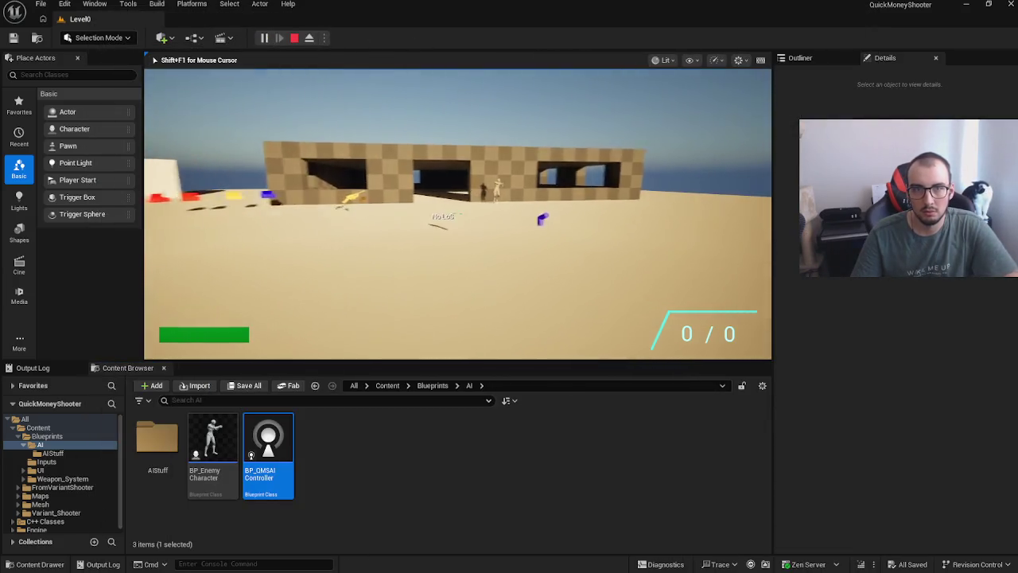
{"action": "key", "text": "w"}
{"action": "left_click", "coordinate": [457, 214]}
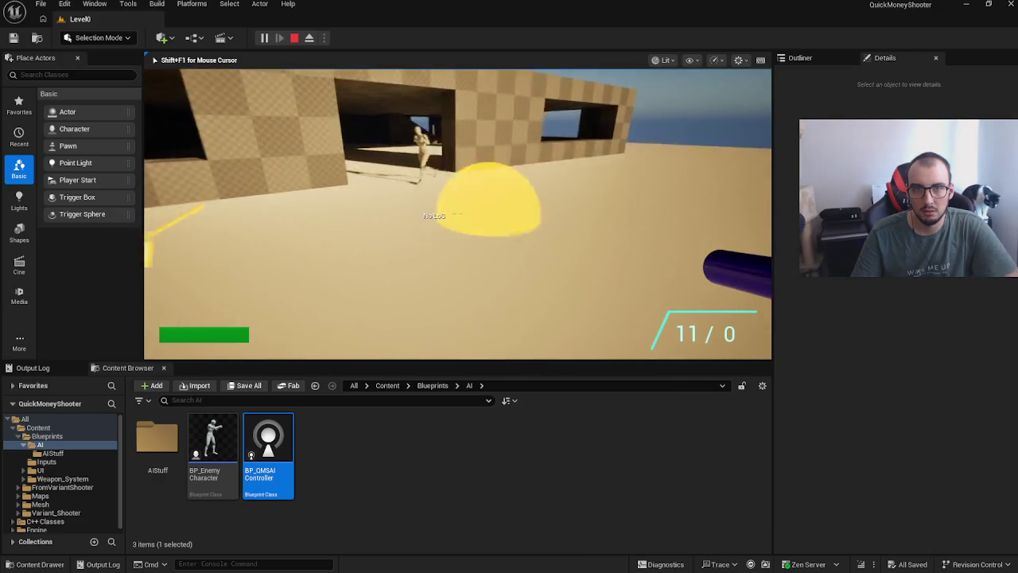
{"action": "key", "text": "w"}
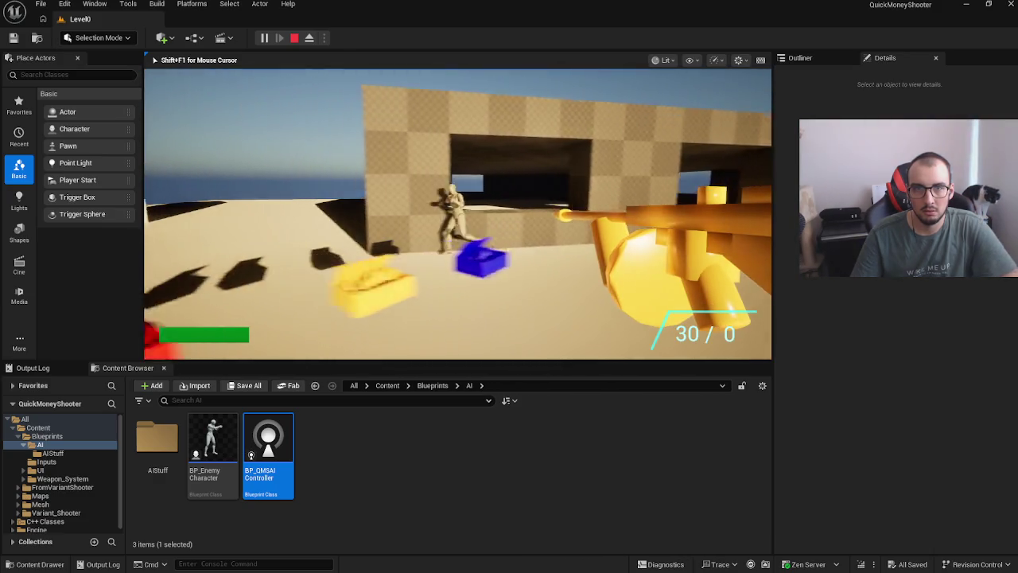
{"action": "key", "text": "w"}
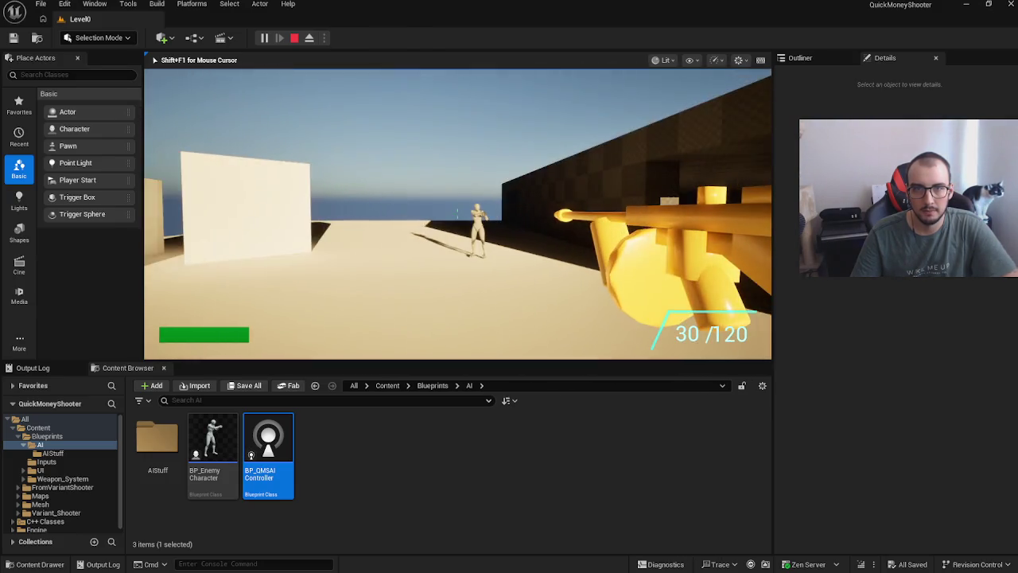
{"action": "left_click", "coordinate": [457, 214]}
{"action": "left_click", "coordinate": [458, 214]}
{"action": "left_click", "coordinate": [457, 214]}
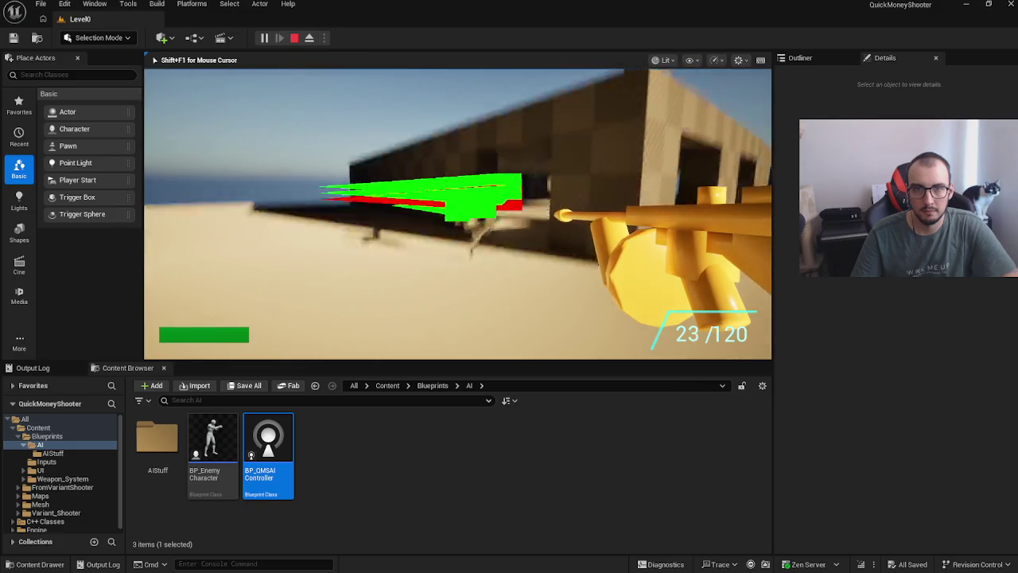
{"action": "left_click", "coordinate": [458, 214]}
{"action": "left_click", "coordinate": [458, 214]}
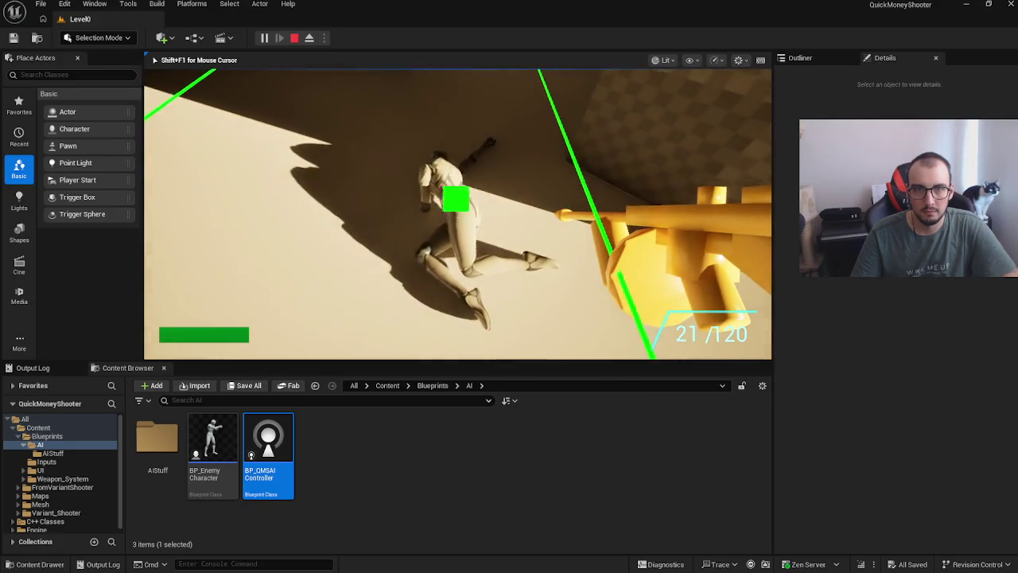
{"action": "key", "text": "Escape"}
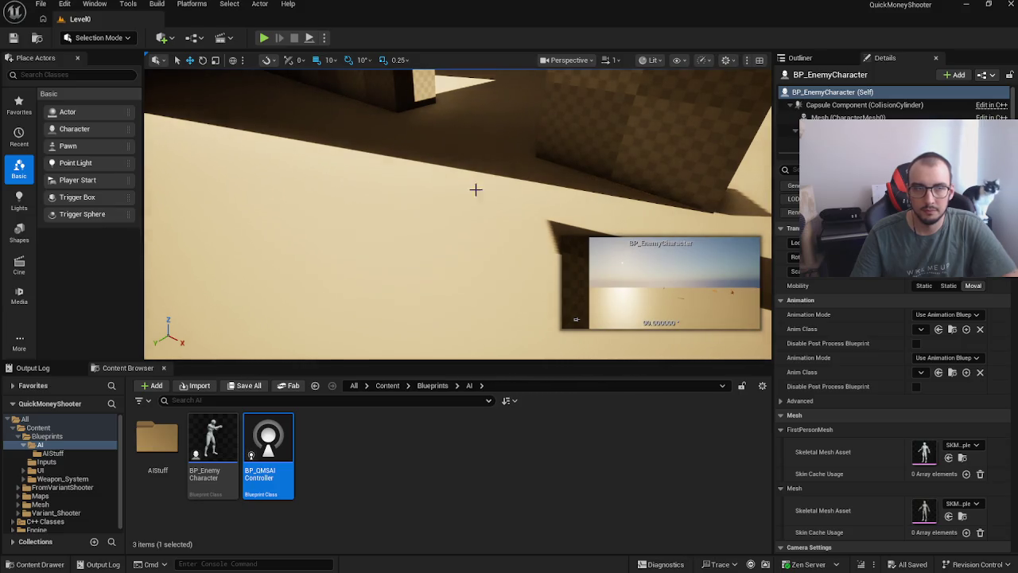
Step: Select and frame the cube in the viewport, then bring back the ST_AIShooting editor
{"action": "left_click", "coordinate": [483, 198]}
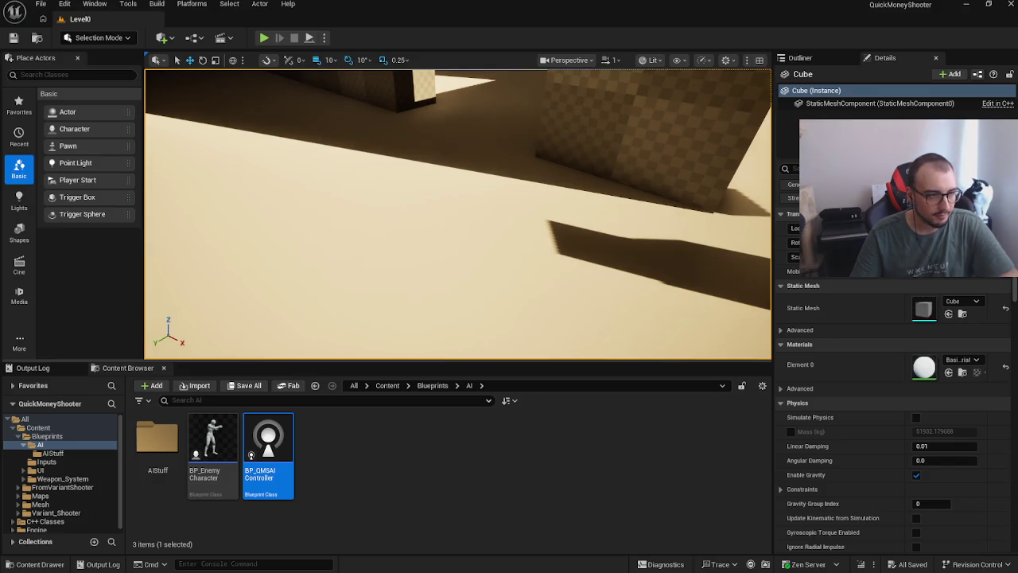
{"action": "key", "text": "f"}
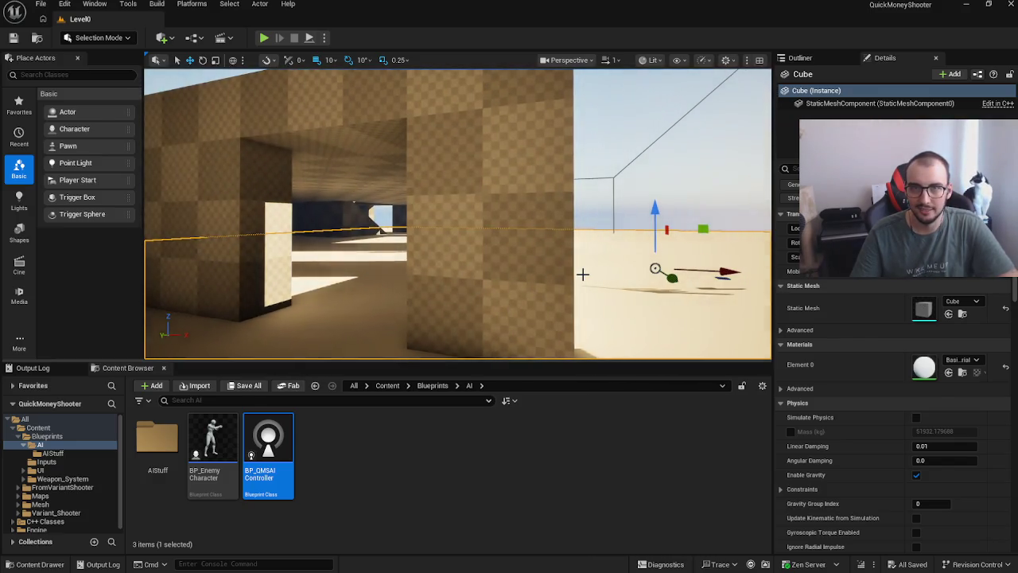
{"action": "key", "text": "alt+Tab"}
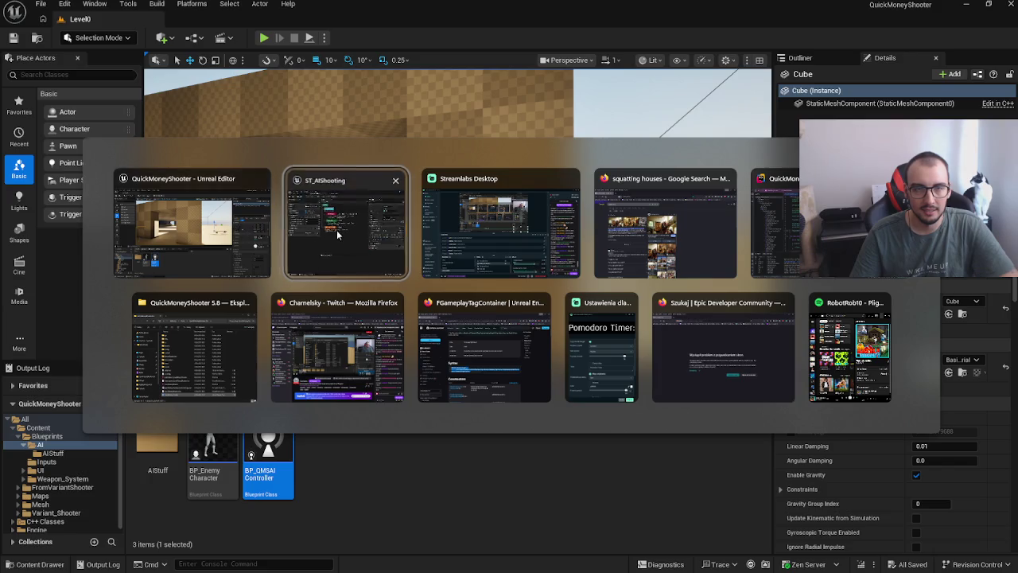
{"action": "left_click", "coordinate": [337, 235]}
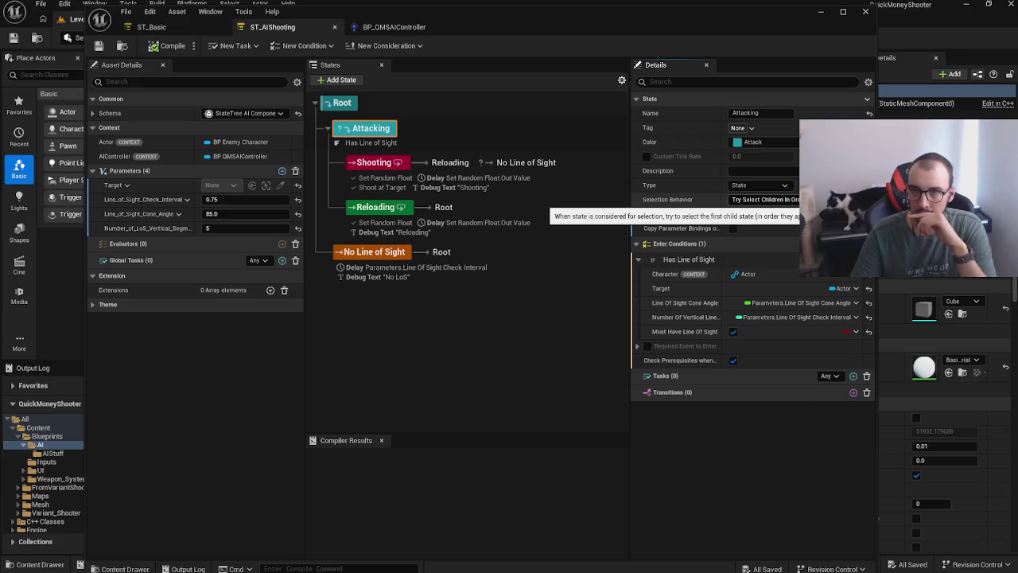
Step: Keep Attacking's type as State, remove the Target's Actor binding, then switch to Rider
{"action": "left_click", "coordinate": [757, 185]}
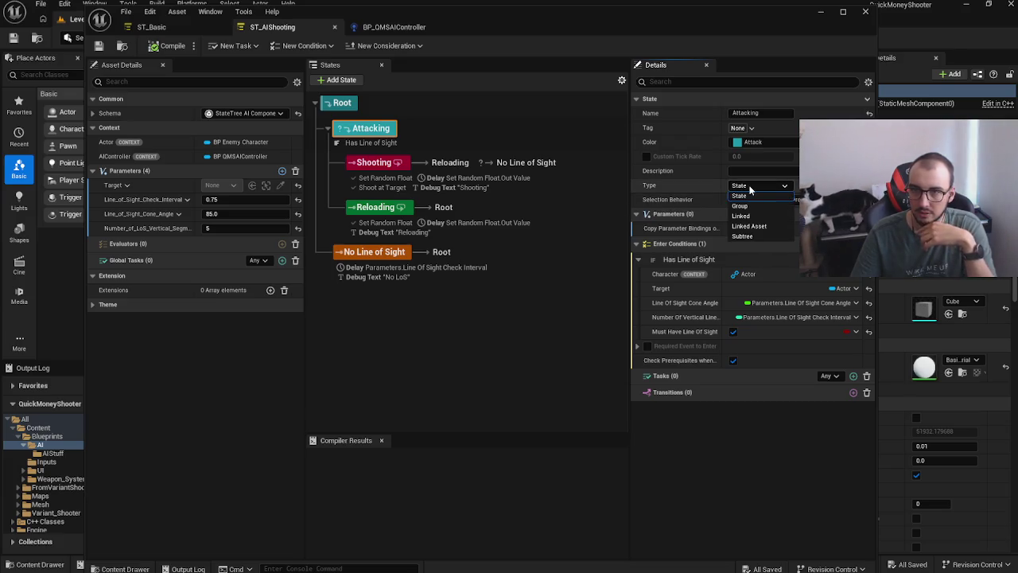
{"action": "left_click", "coordinate": [764, 195]}
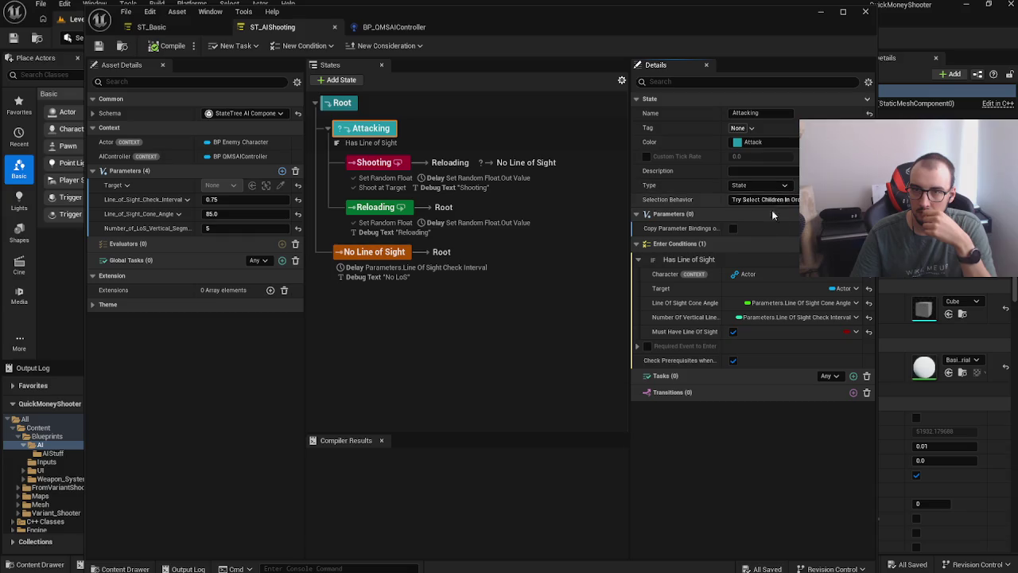
{"action": "left_click", "coordinate": [843, 288]}
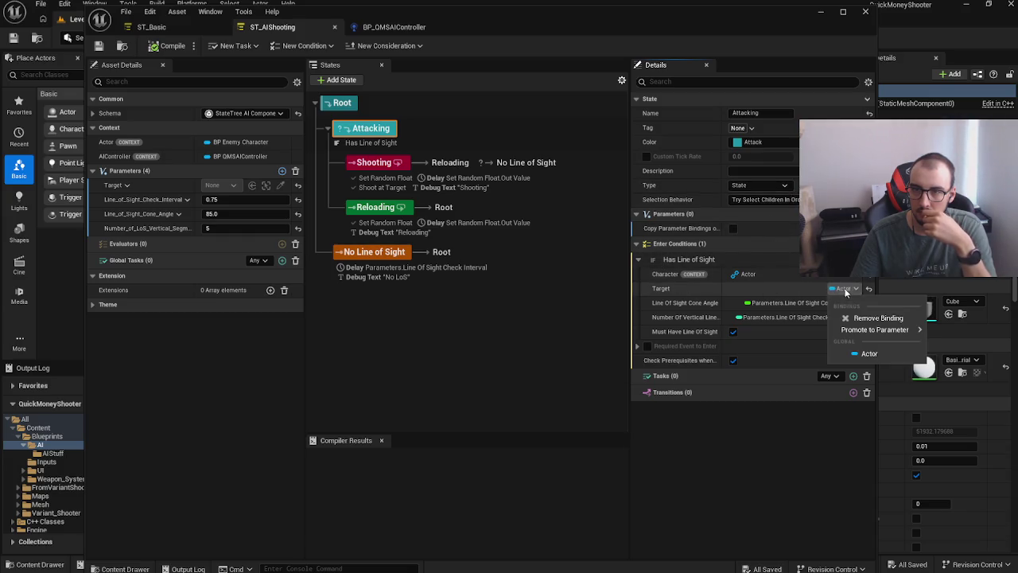
{"action": "left_click", "coordinate": [875, 317]}
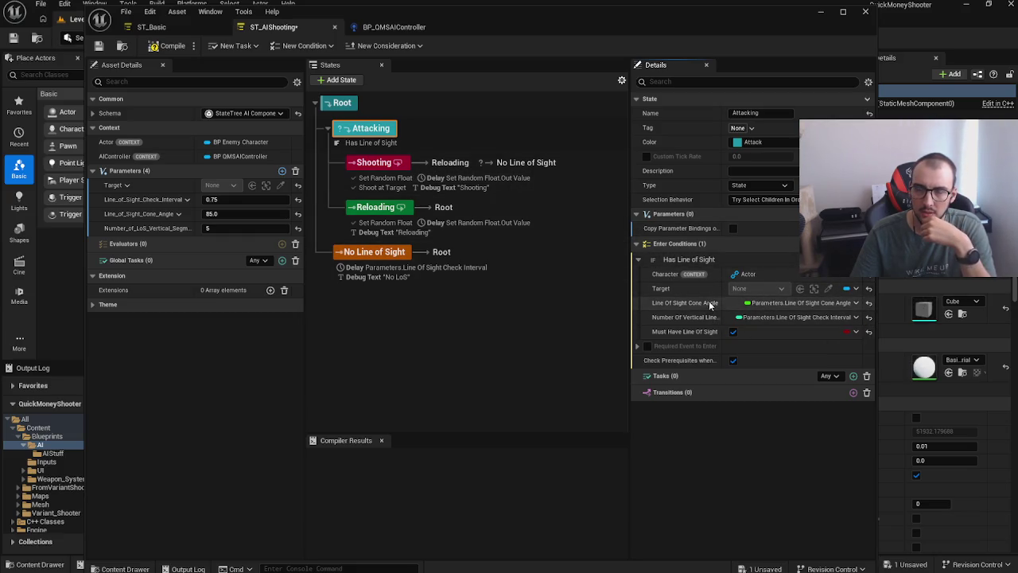
{"action": "left_click", "coordinate": [439, 561]}
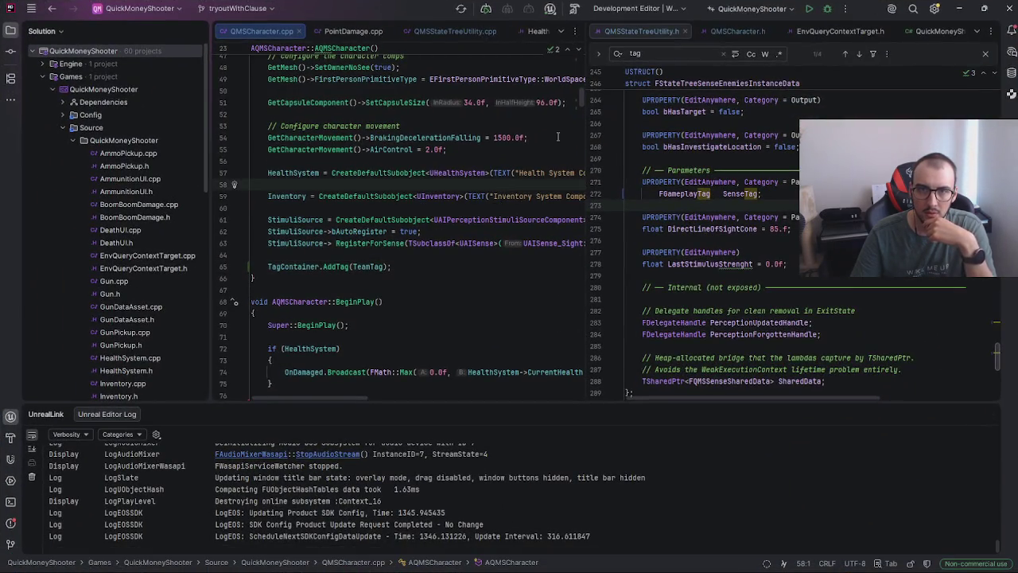
Step: Show QMSStateTreeUtility.cpp at the ShootAtTarget task's ExitState and GetDescription code
{"action": "left_click_drag", "start_coordinate": [580, 97], "coordinate": [583, 69]}
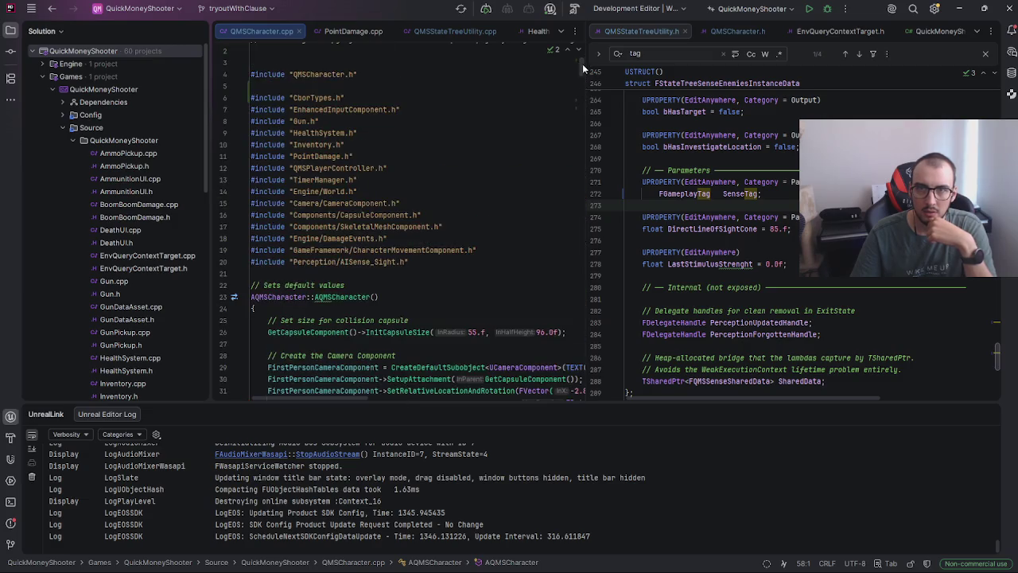
{"action": "left_click", "coordinate": [461, 32]}
{"action": "mouse_move", "coordinate": [581, 280]}
{"action": "left_mouse_down"}
{"action": "mouse_move", "coordinate": [583, 204]}
{"action": "mouse_move", "coordinate": [585, 227]}
{"action": "left_mouse_up"}
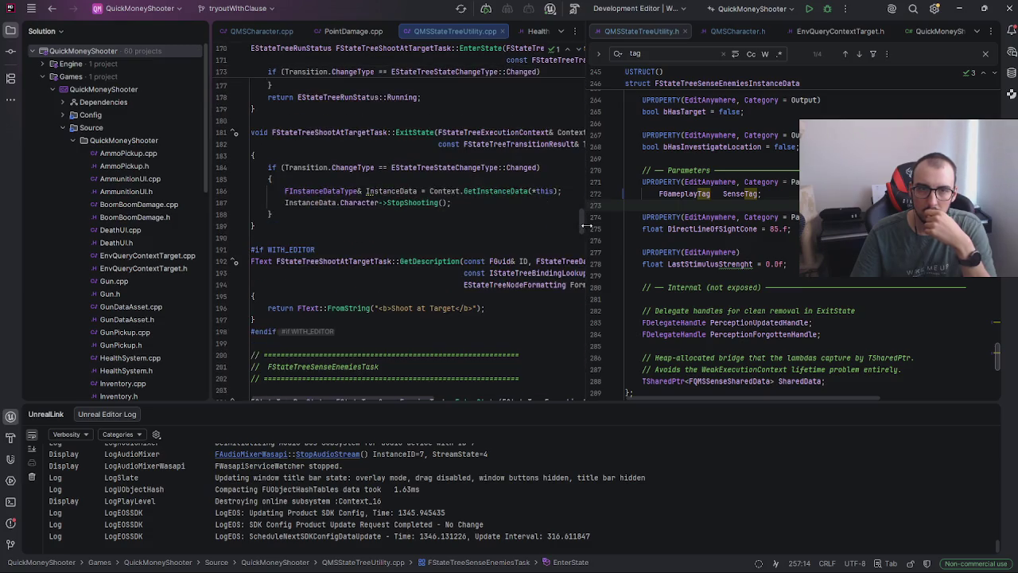
Step: Bring the ST_AIShooting StateTree editor forward and select its Root state
{"action": "mouse_move", "coordinate": [464, 560]}
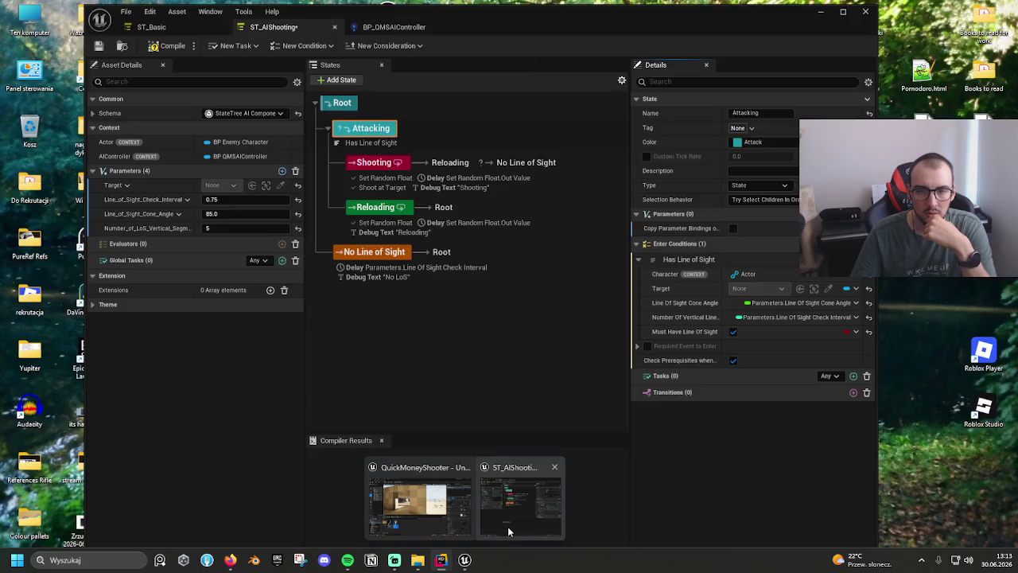
{"action": "left_click", "coordinate": [508, 526]}
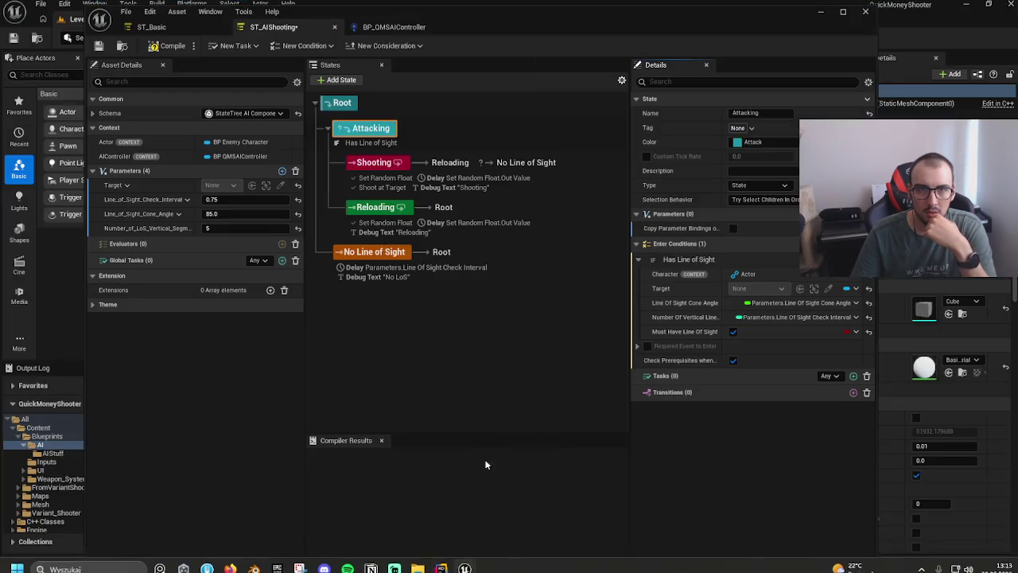
{"action": "left_click", "coordinate": [458, 101]}
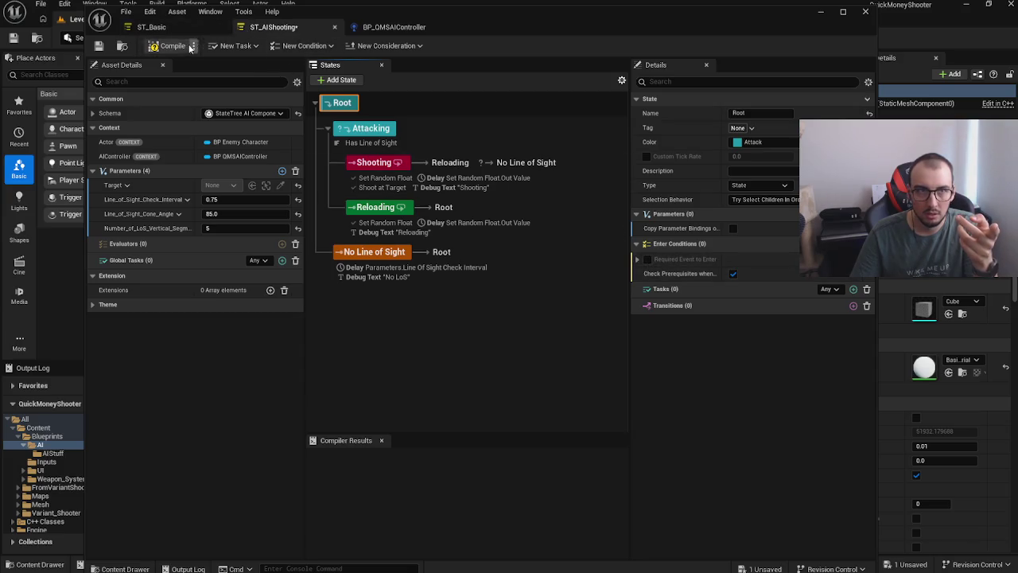
Step: In ST_Basic, expand Attack Enemy's Run Parallel ST_AIShooting parameters: Target None, cone 85.0, check 0.75
{"action": "left_click", "coordinate": [159, 26]}
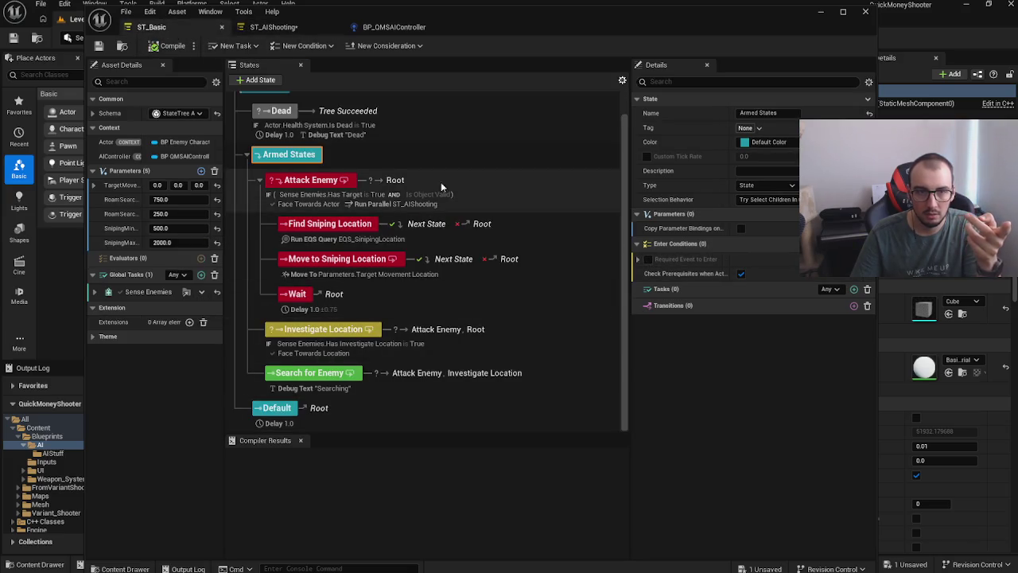
{"action": "left_click", "coordinate": [484, 204]}
{"action": "left_click", "coordinate": [517, 269]}
{"action": "left_click", "coordinate": [537, 232]}
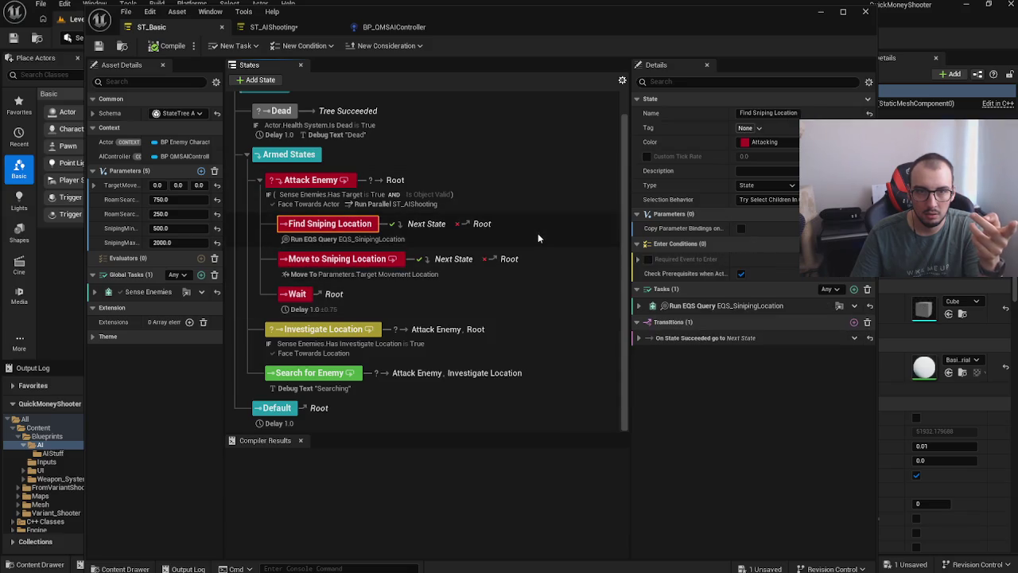
{"action": "left_click", "coordinate": [492, 203]}
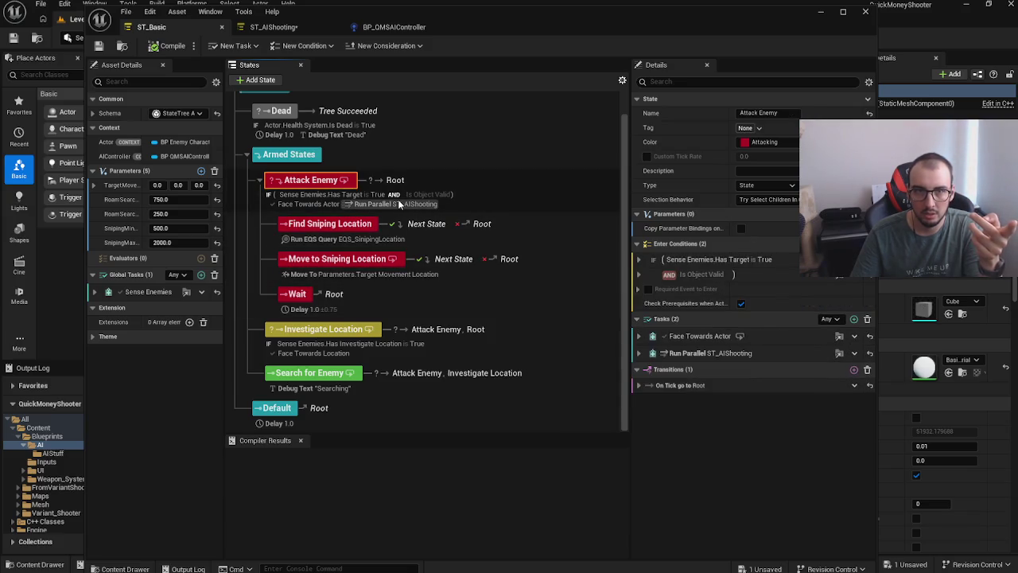
{"action": "left_click", "coordinate": [638, 353]}
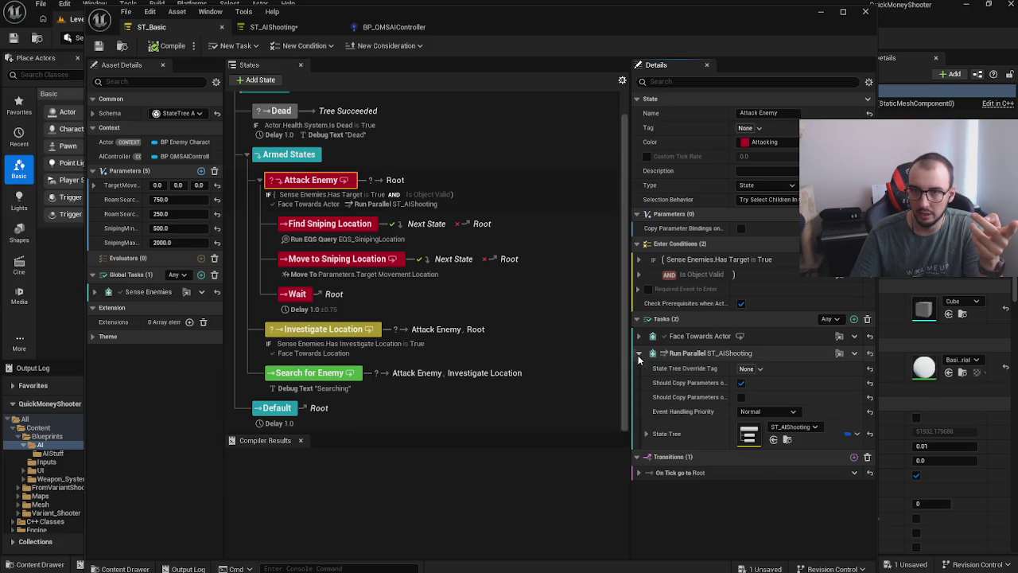
{"action": "left_click", "coordinate": [646, 433]}
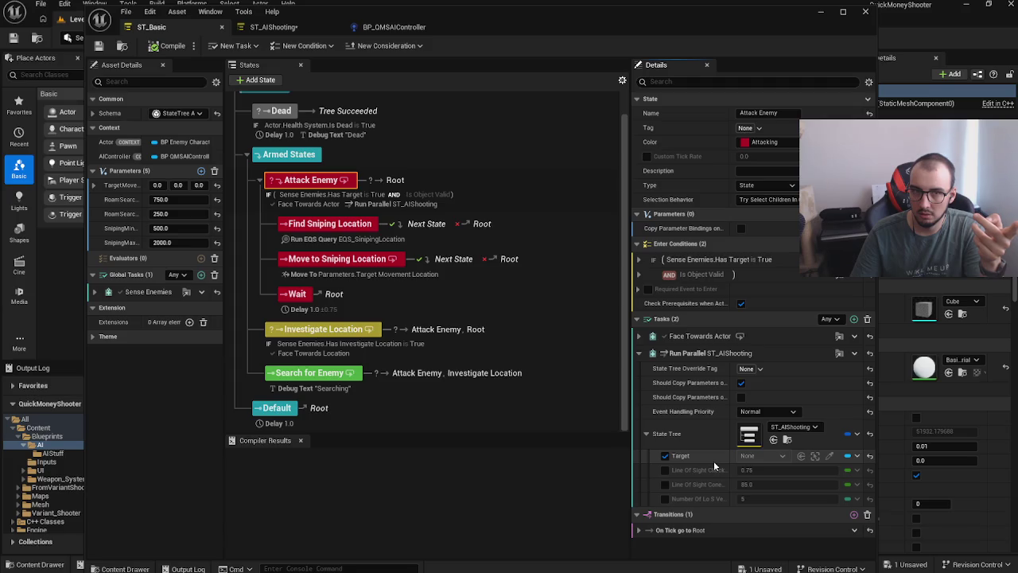
{"action": "left_click", "coordinate": [404, 152]}
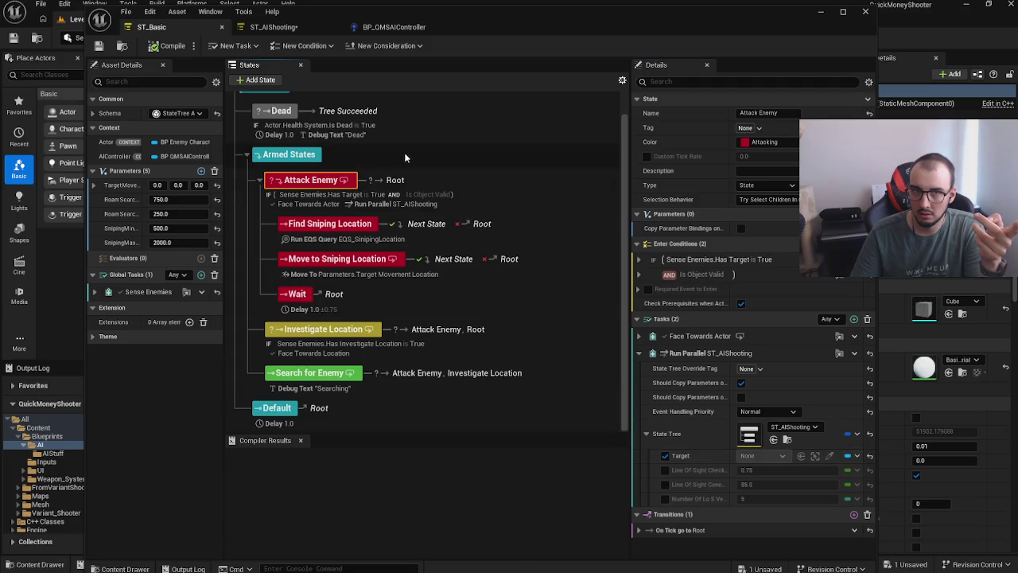
Step: Expand Attack Enemy's Face Towards Actor task and Is Object Valid condition bindings, then return to Rider
{"action": "left_click", "coordinate": [481, 183]}
{"action": "scroll", "coordinate": [524, 206], "scroll_direction": "up", "scroll_amount": 1}
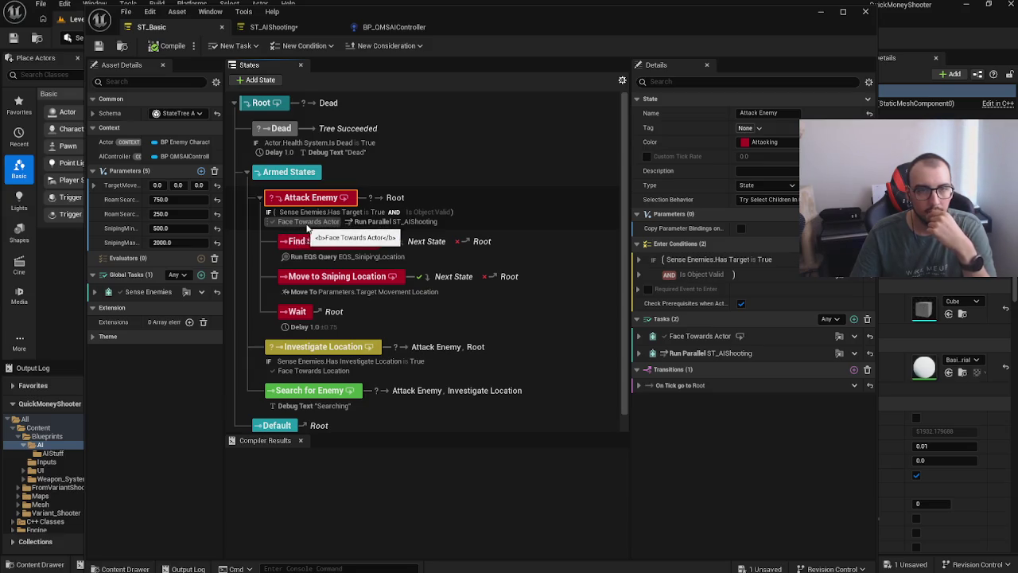
{"action": "left_click", "coordinate": [641, 336]}
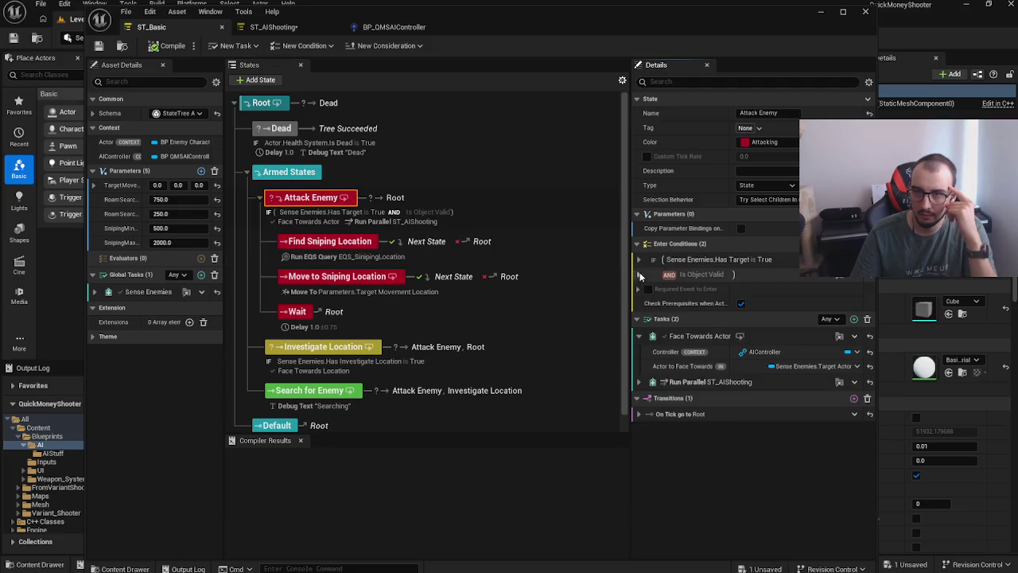
{"action": "left_click", "coordinate": [638, 275]}
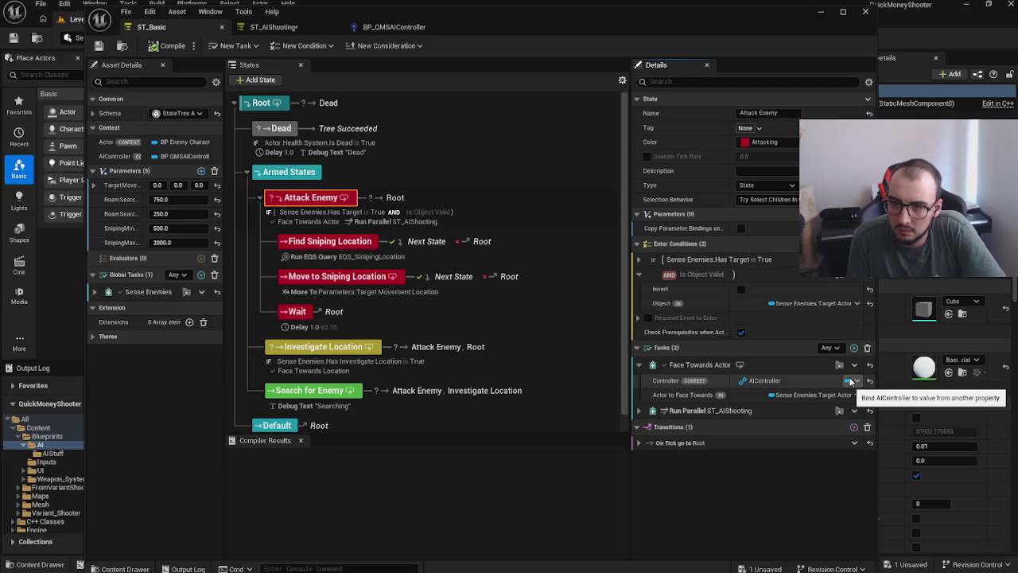
{"action": "mouse_move", "coordinate": [543, 569]}
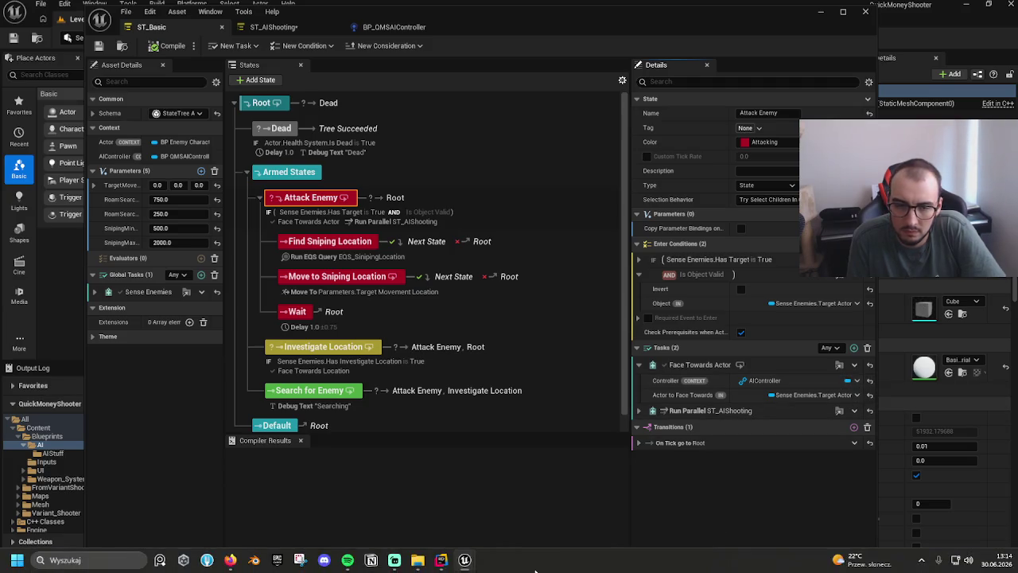
{"action": "left_click", "coordinate": [441, 567]}
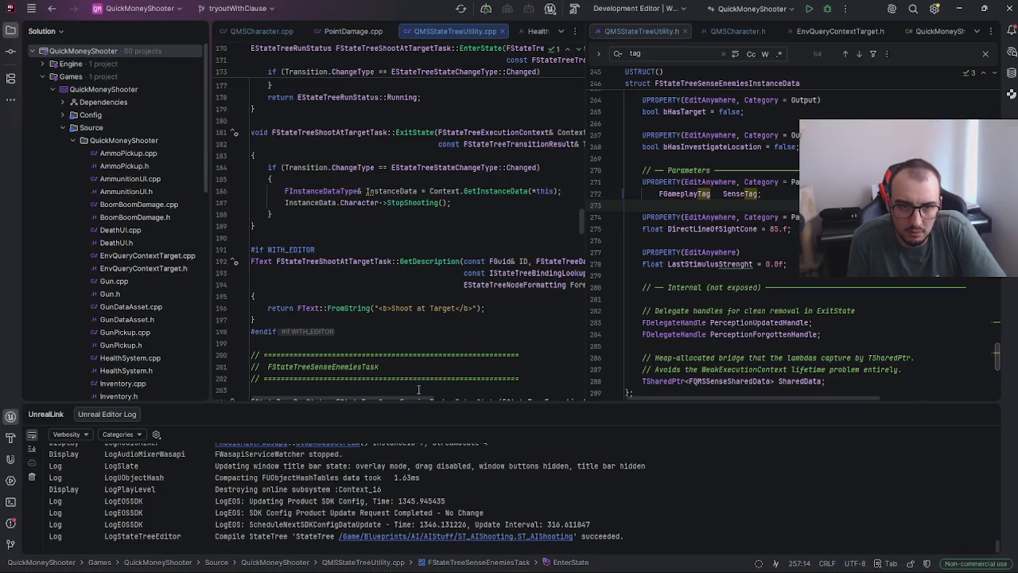
{"action": "left_click", "coordinate": [388, 308]}
{"action": "scroll", "coordinate": [412, 265], "scroll_direction": "up", "scroll_amount": 3}
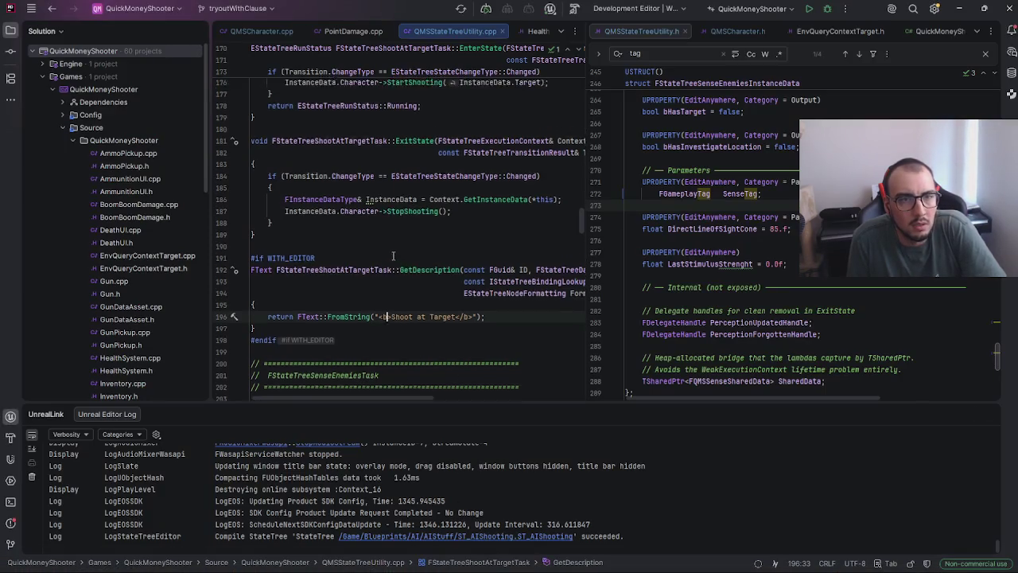
{"action": "left_click_drag", "start_coordinate": [329, 223], "coordinate": [501, 274]}
{"action": "left_click", "coordinate": [500, 275]}
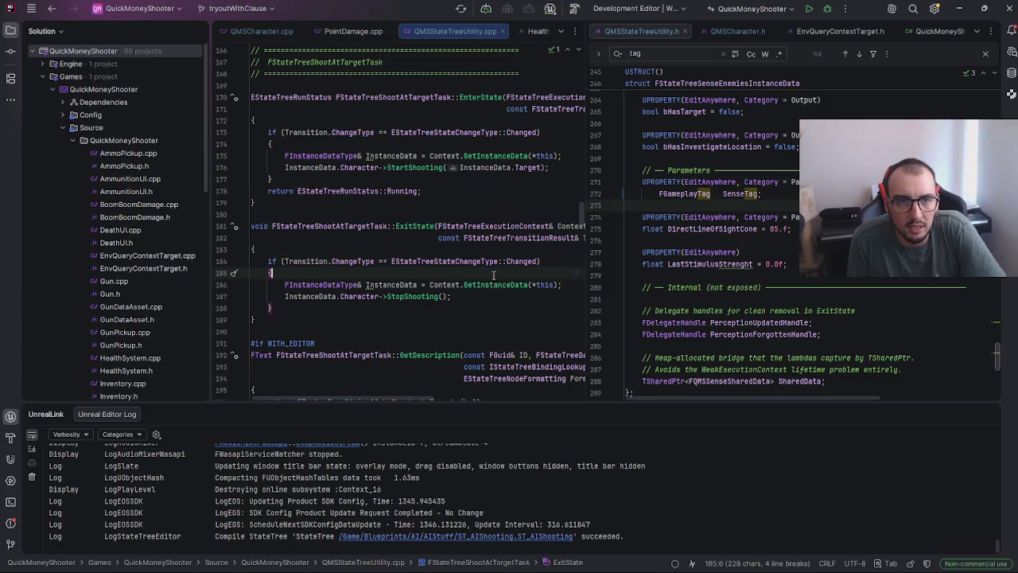
{"action": "scroll", "coordinate": [505, 263], "scroll_direction": "up", "scroll_amount": 4}
{"action": "scroll", "coordinate": [583, 206], "scroll_direction": "up", "scroll_amount": 5}
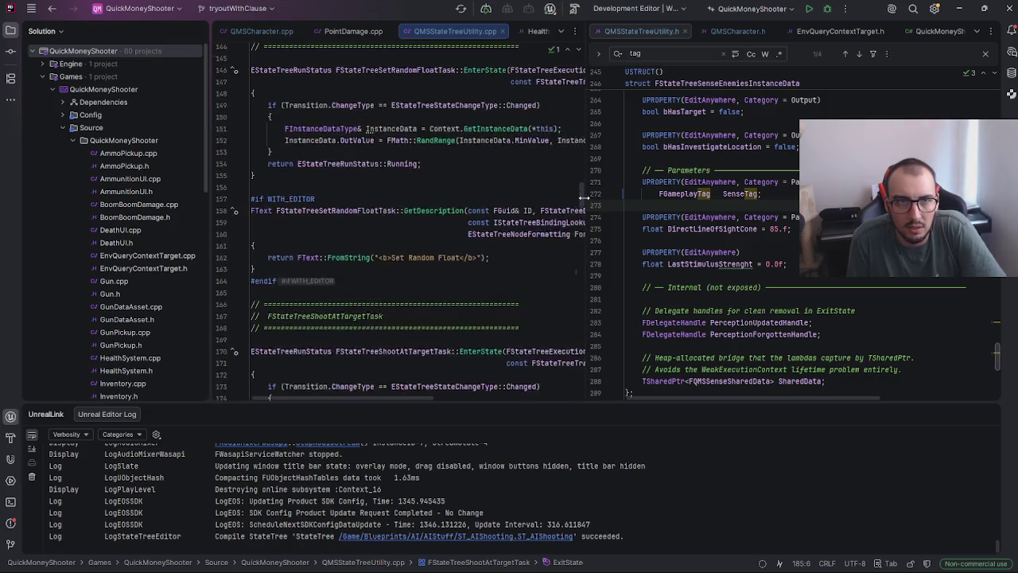
{"action": "scroll", "coordinate": [515, 209], "scroll_direction": "up", "scroll_amount": 3}
{"action": "scroll", "coordinate": [431, 350], "scroll_direction": "up", "scroll_amount": 6}
{"action": "scroll", "coordinate": [431, 350], "scroll_direction": "up", "scroll_amount": 4}
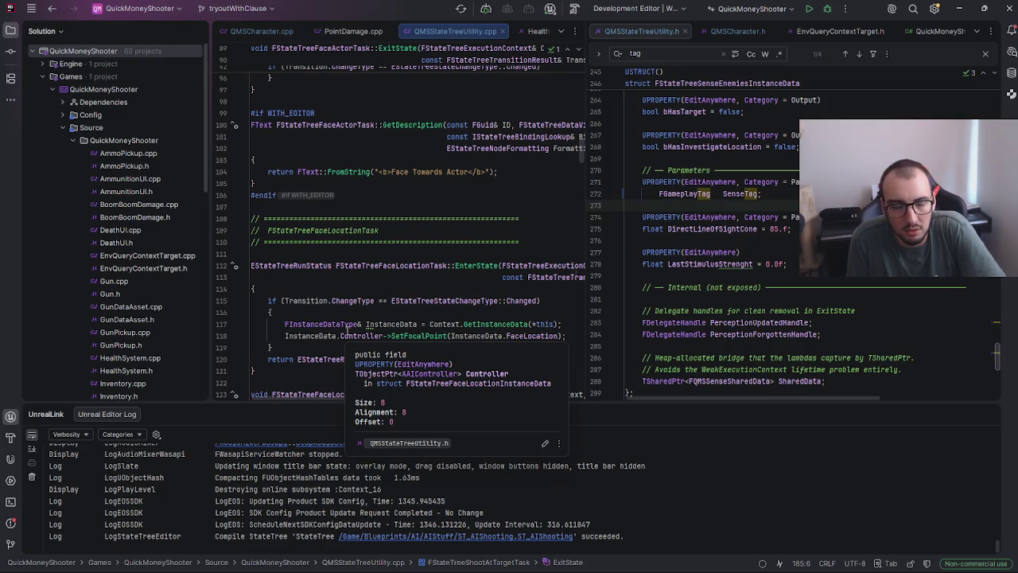
{"action": "left_click", "coordinate": [962, 9]}
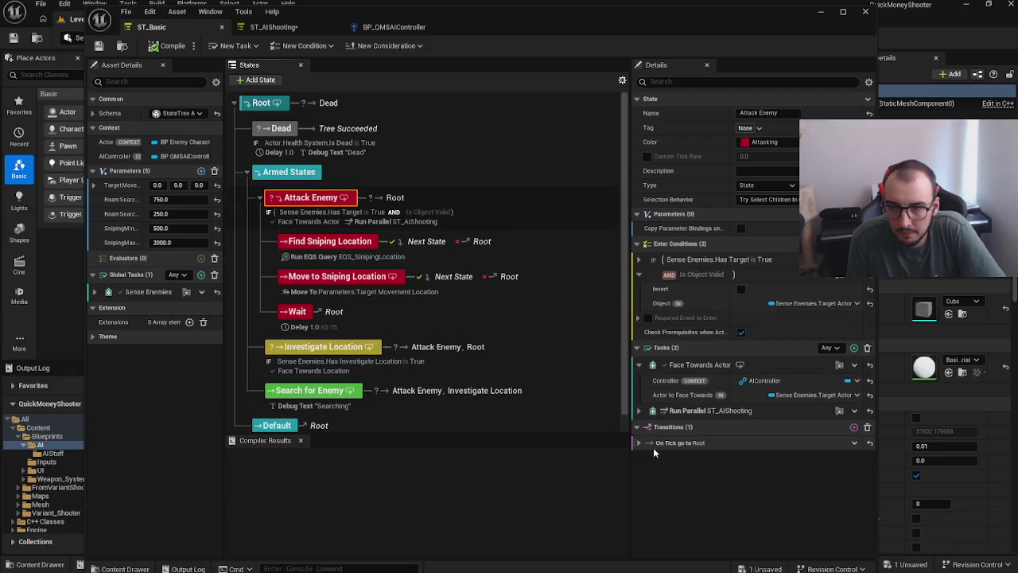
Step: Add a Debug Text task reading "Sensed actor" to the Attack Enemy state
{"action": "left_click", "coordinate": [853, 348]}
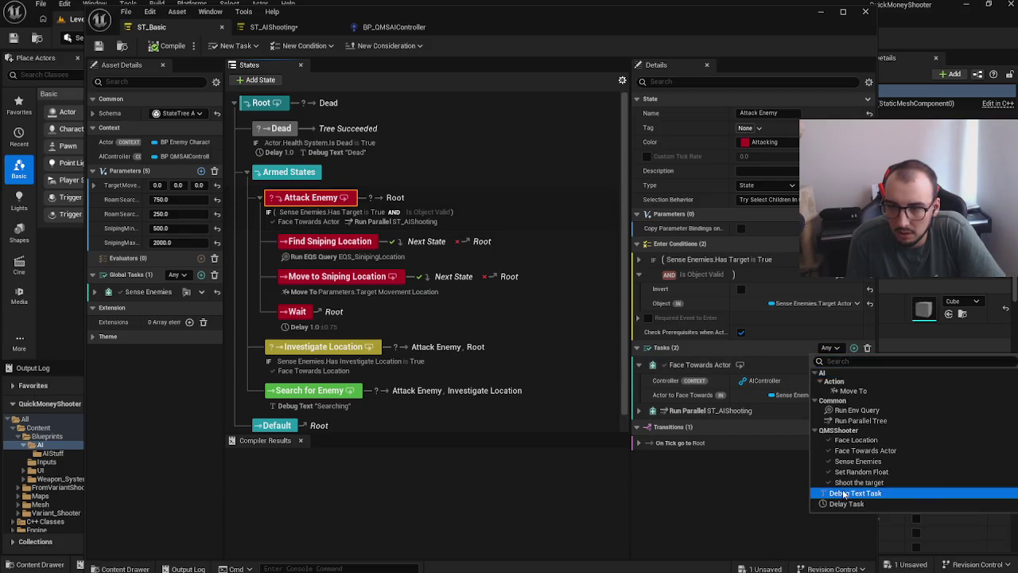
{"action": "left_click", "coordinate": [834, 494]}
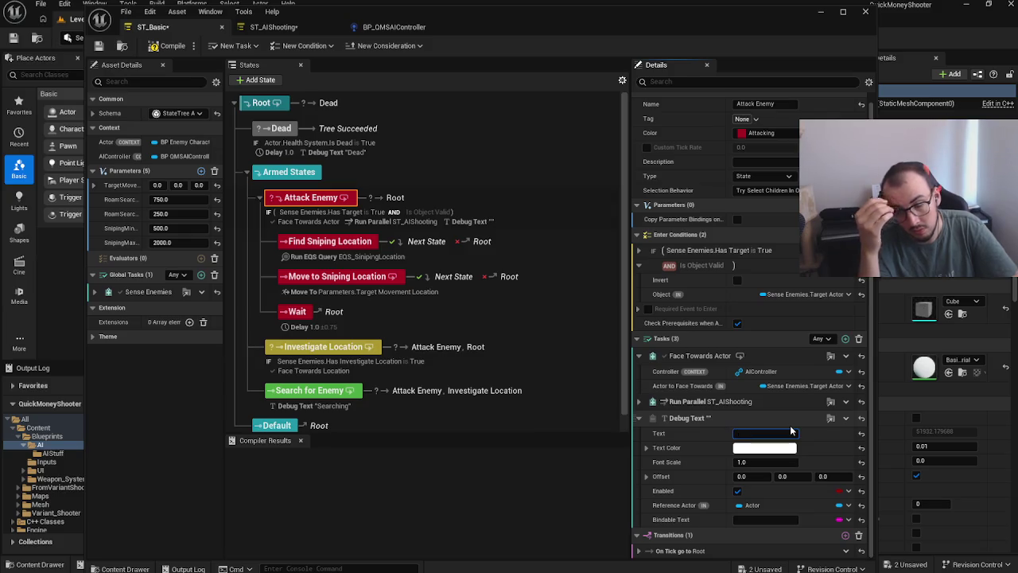
{"action": "type", "text": "SebsSensed actor"}
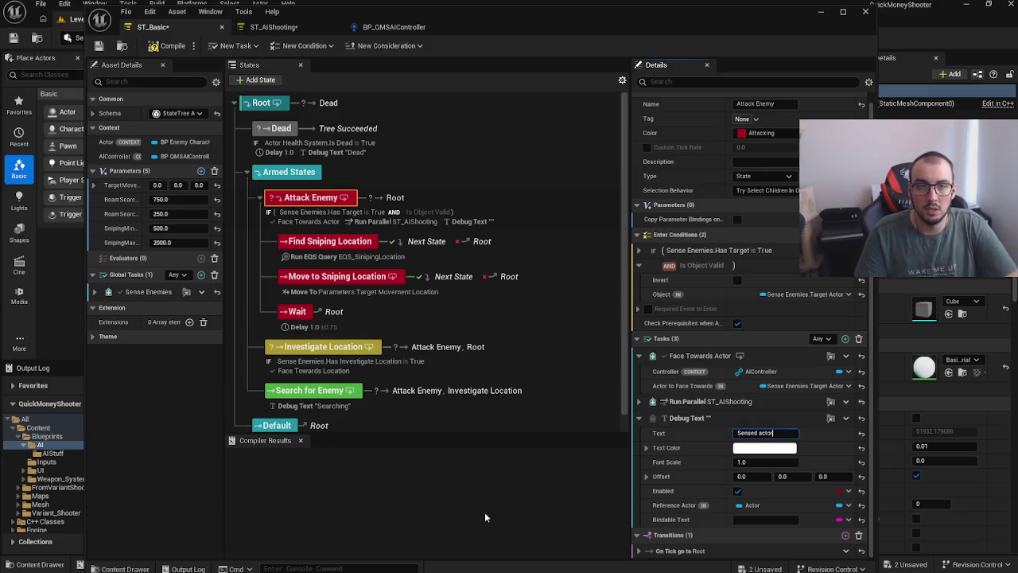
{"action": "left_click", "coordinate": [485, 512]}
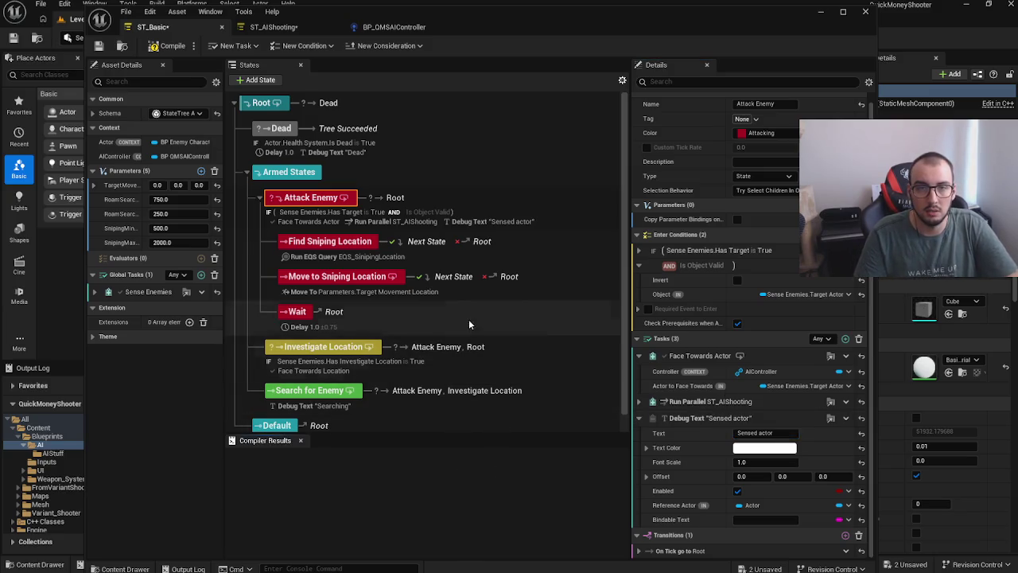
{"action": "left_click", "coordinate": [420, 264]}
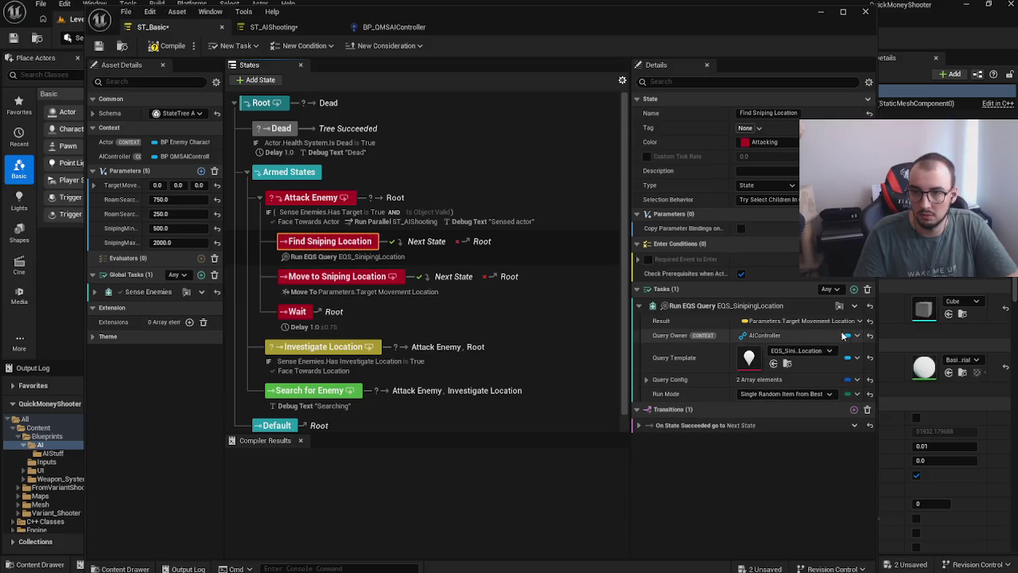
Step: Add a Debug Text task reading "looking for sniping location" to Find Sniping Location
{"action": "left_click", "coordinate": [854, 289]}
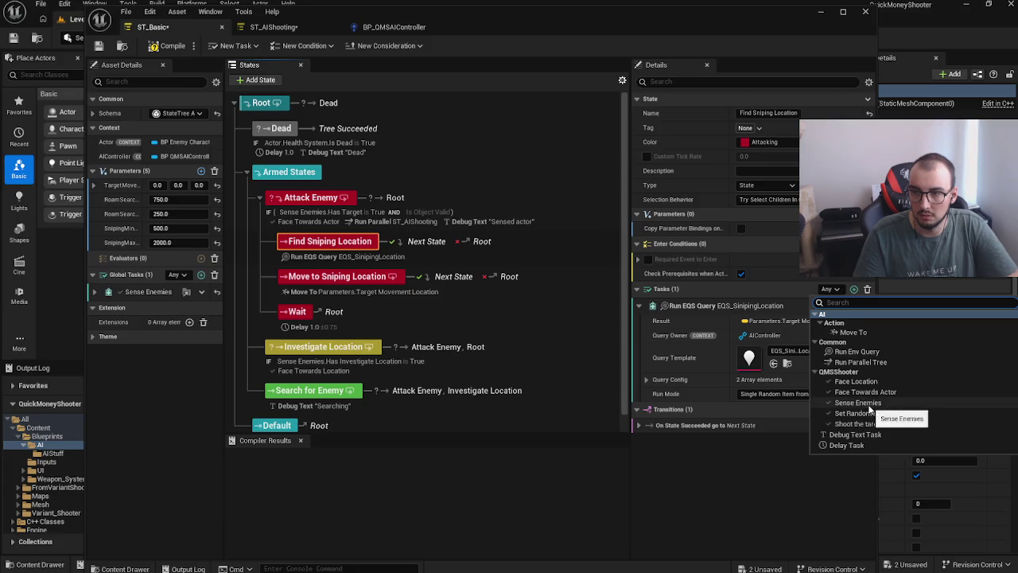
{"action": "left_click", "coordinate": [880, 436]}
{"action": "left_click", "coordinate": [763, 424]}
{"action": "type", "text": "loo"}
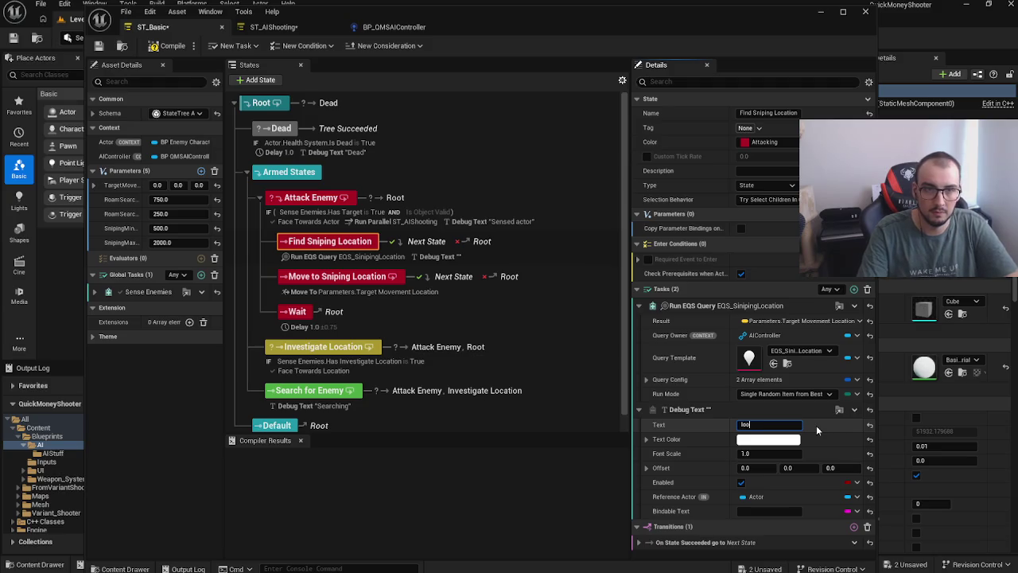
{"action": "type", "text": "king for sniping l"}
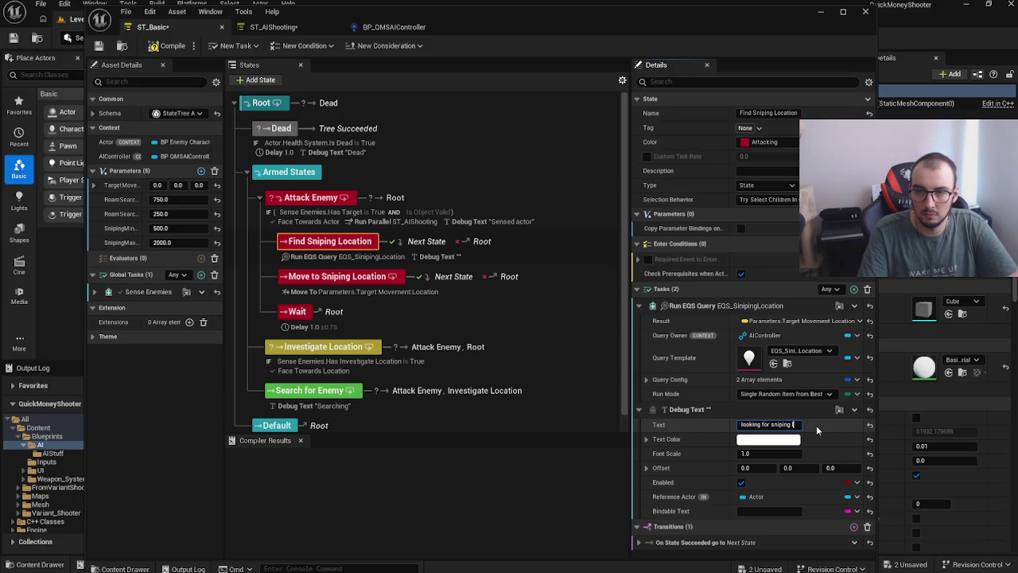
{"action": "type", "text": "ocation"}
{"action": "key", "text": "Return"}
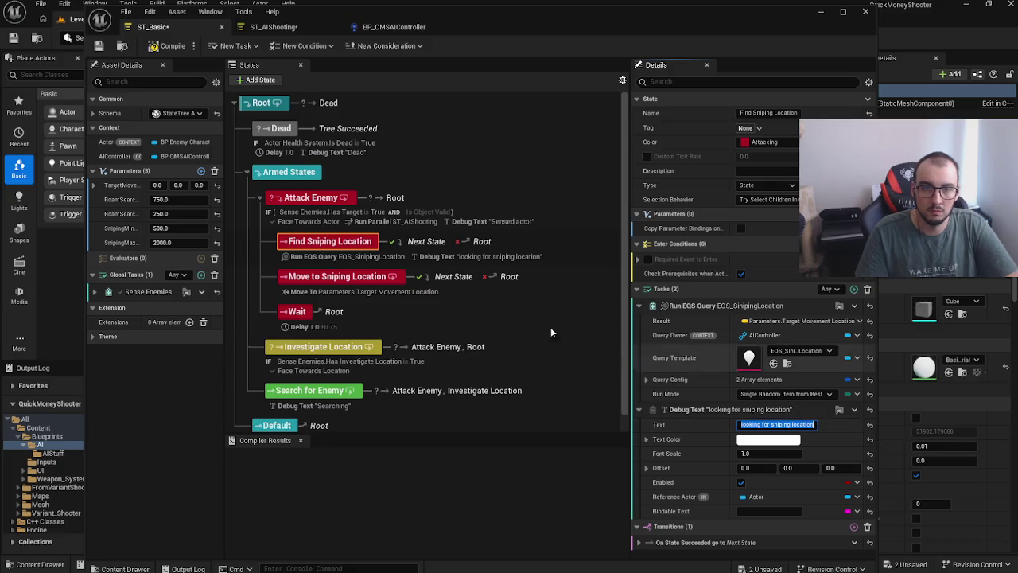
{"action": "left_click", "coordinate": [494, 308]}
{"action": "left_click", "coordinate": [544, 294]}
{"action": "left_click", "coordinate": [533, 315]}
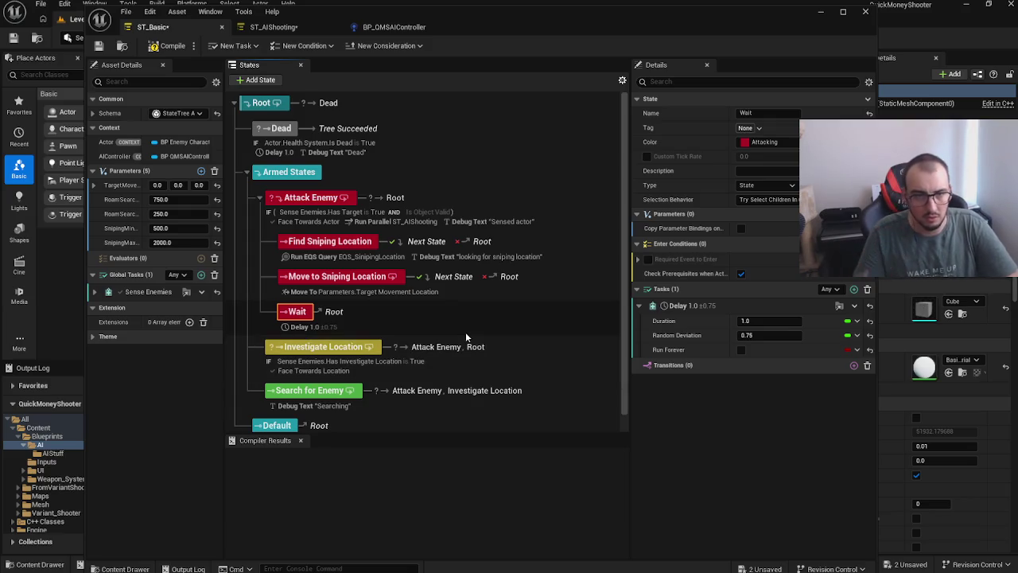
Step: Add an "Investigating" Debug Text task to Investigate Location, compile ST_Basic, and hide the editor
{"action": "left_click", "coordinate": [512, 369]}
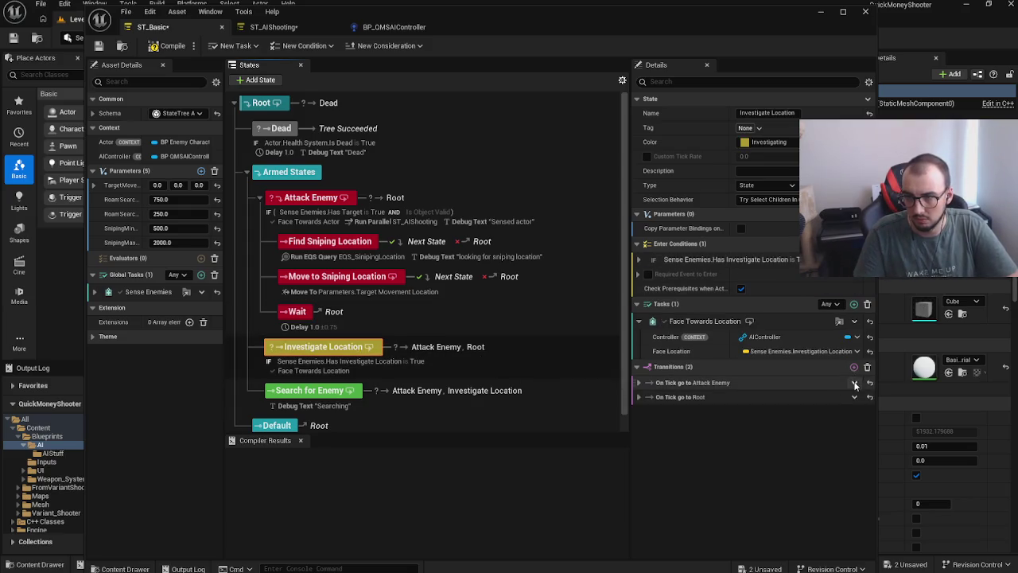
{"action": "left_click", "coordinate": [856, 320]}
{"action": "left_click", "coordinate": [854, 450]}
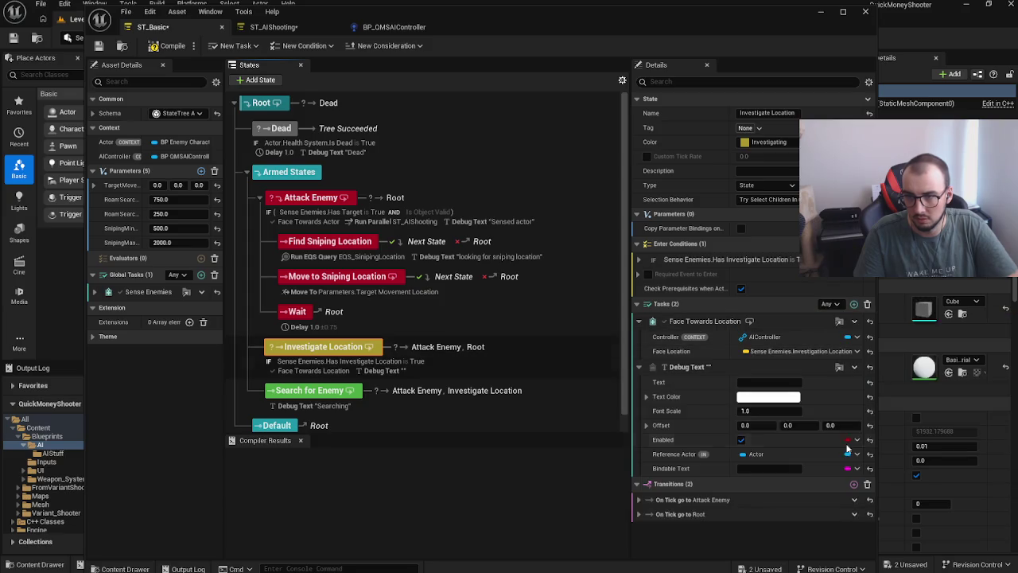
{"action": "left_click", "coordinate": [761, 383]}
{"action": "type", "text": "Investigating"}
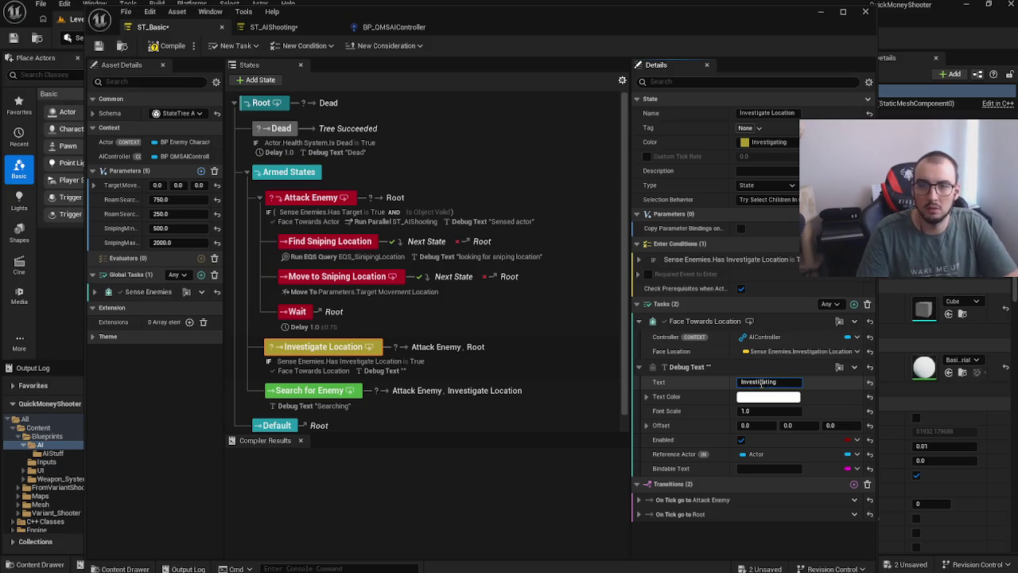
{"action": "key", "text": "Return"}
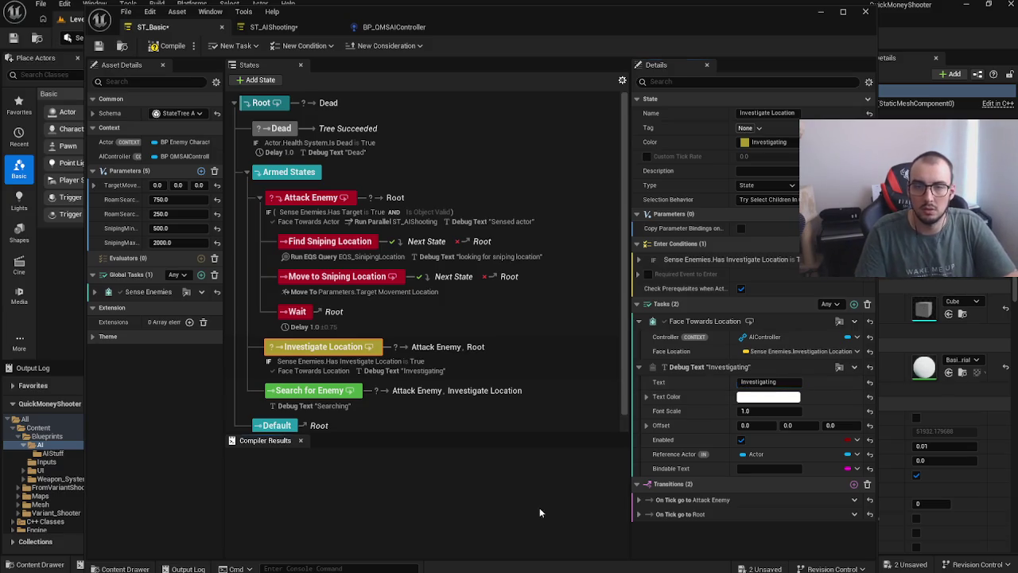
{"action": "left_click", "coordinate": [157, 48]}
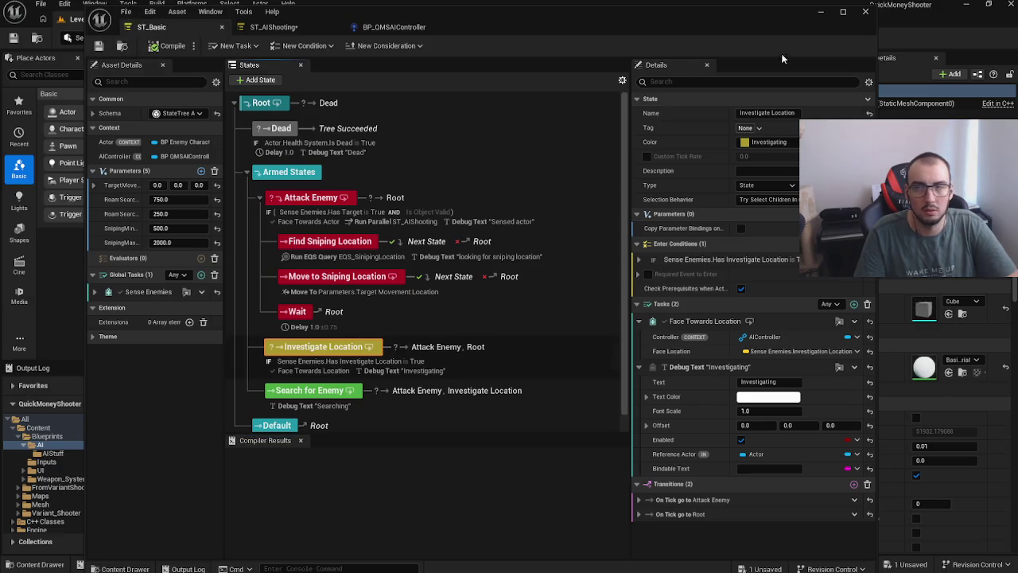
{"action": "left_click", "coordinate": [818, 14]}
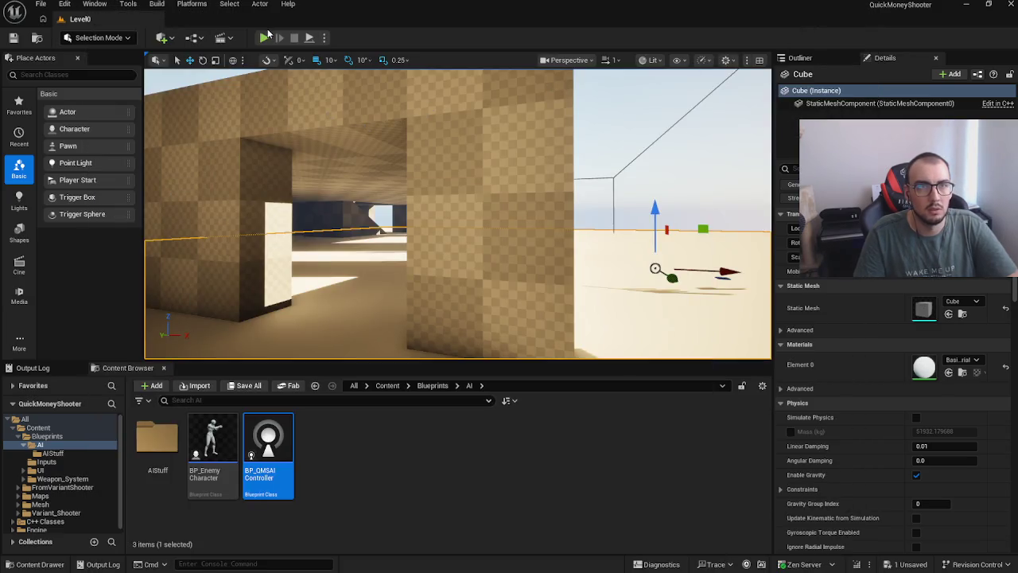
Step: Play-test the level with the gameplay debugger, then restart play and show the Output Log
{"action": "left_click", "coordinate": [264, 38]}
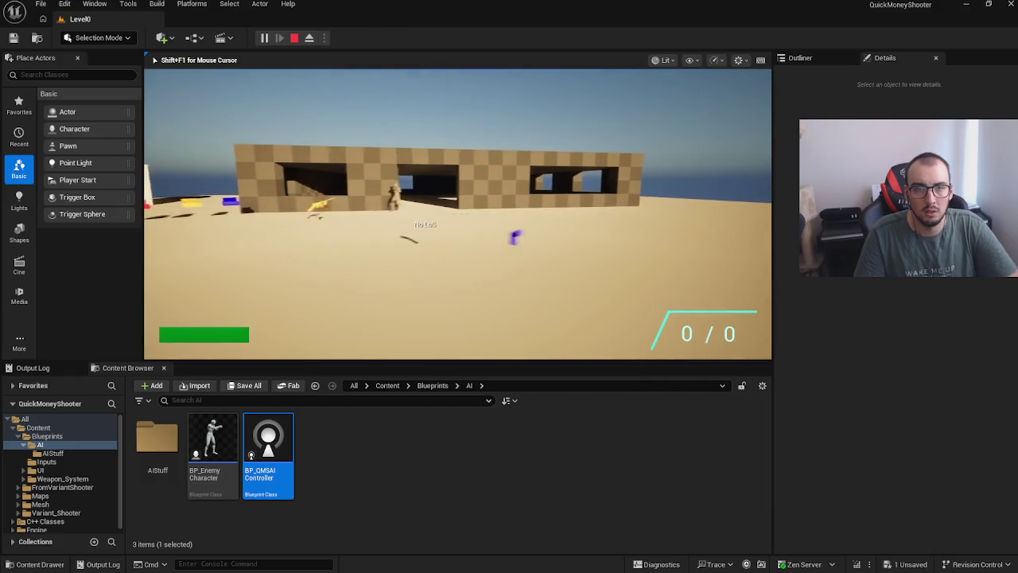
{"action": "key", "text": "w"}
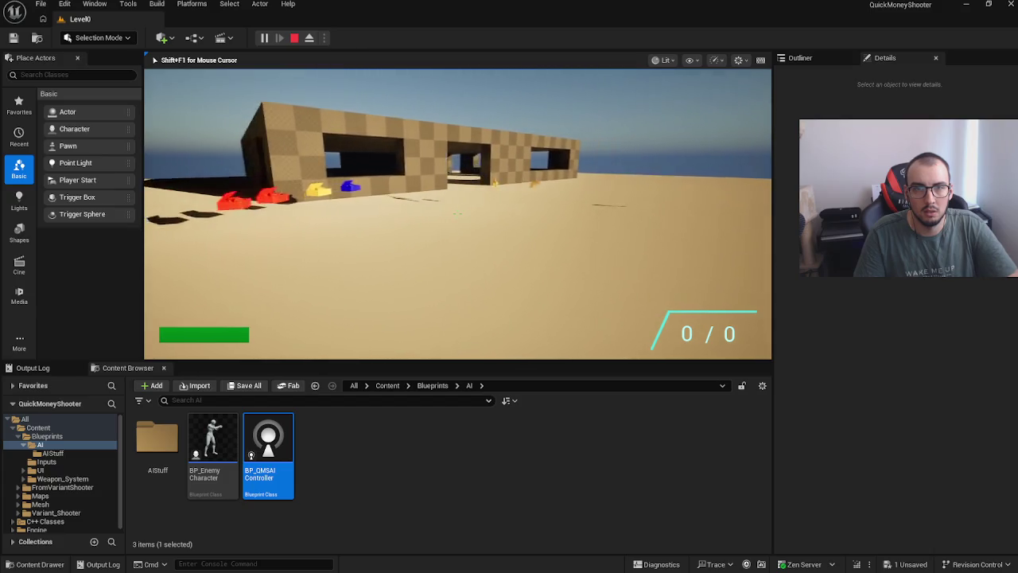
{"action": "key", "text": "s"}
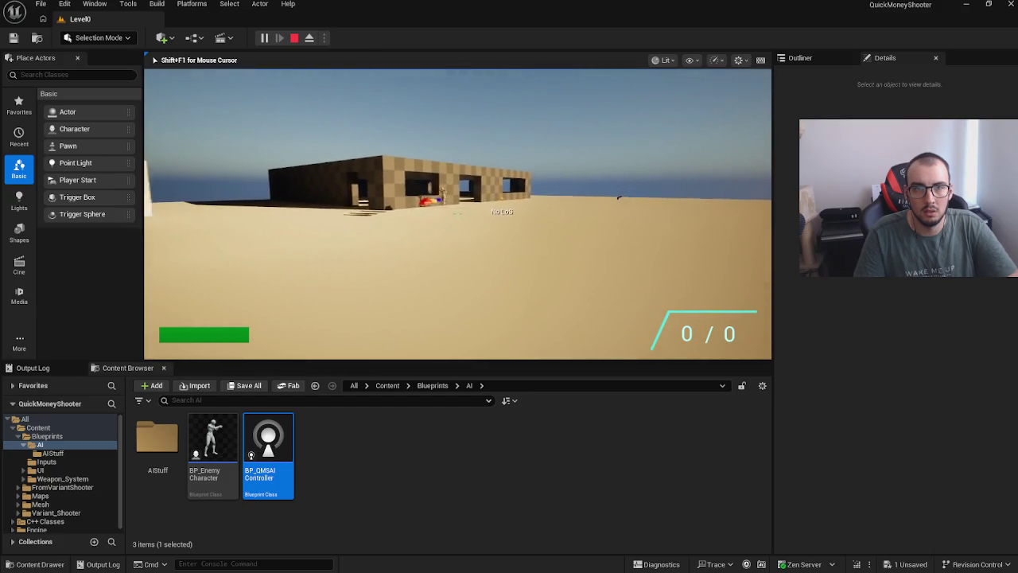
{"action": "key", "text": "apostrophe"}
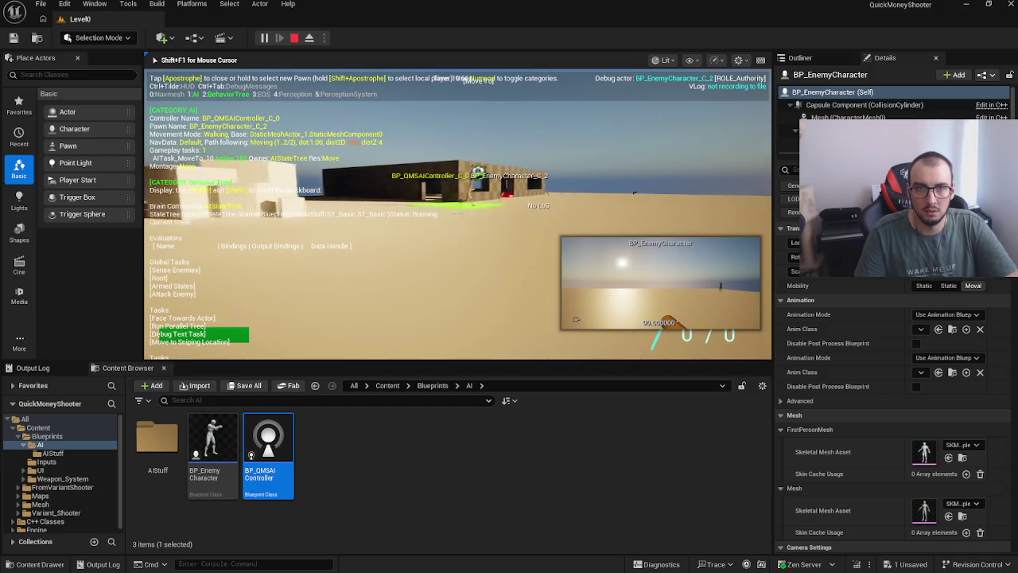
{"action": "key", "text": "Escape"}
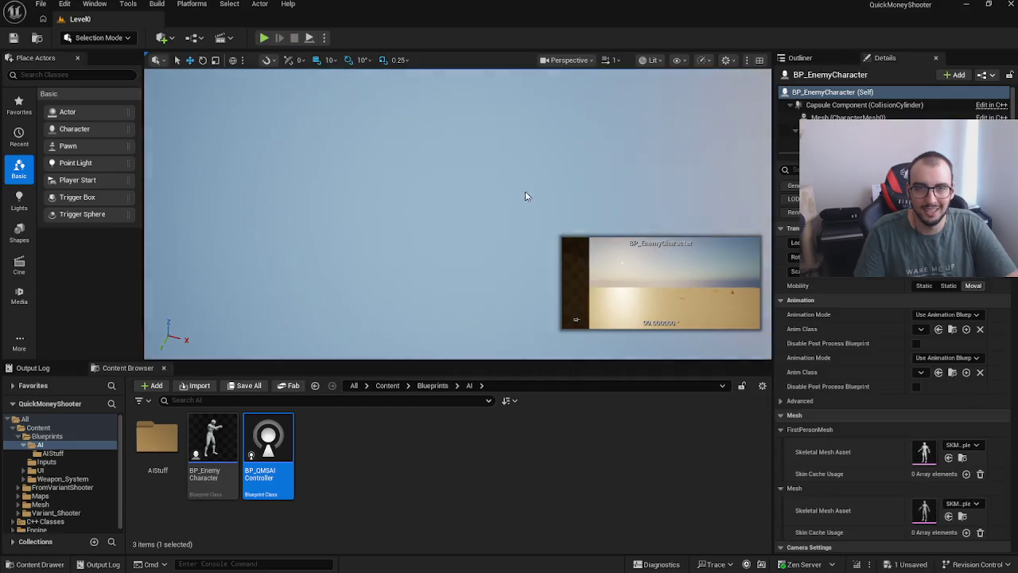
{"action": "left_click", "coordinate": [263, 38]}
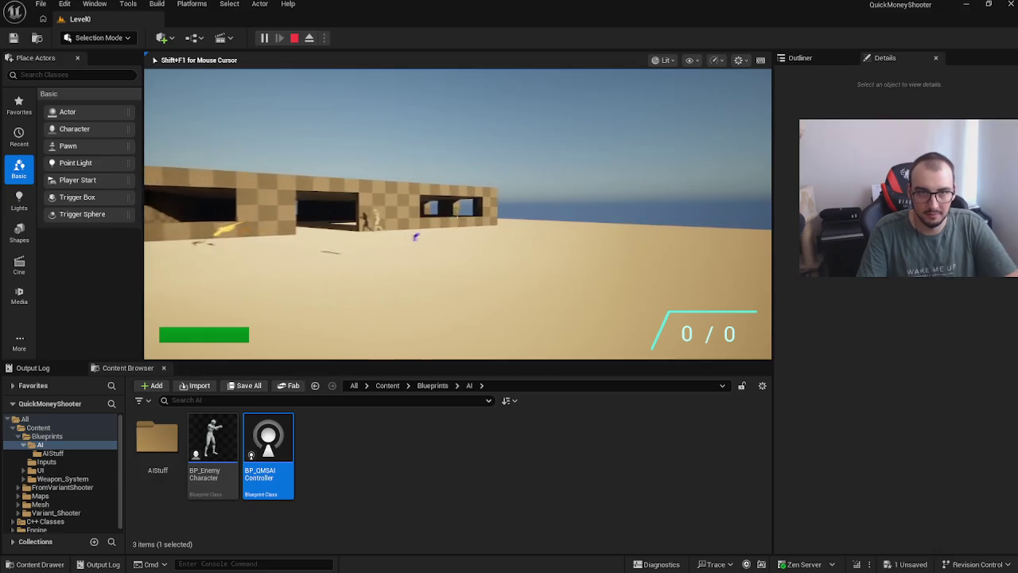
{"action": "key", "text": "shift+F1"}
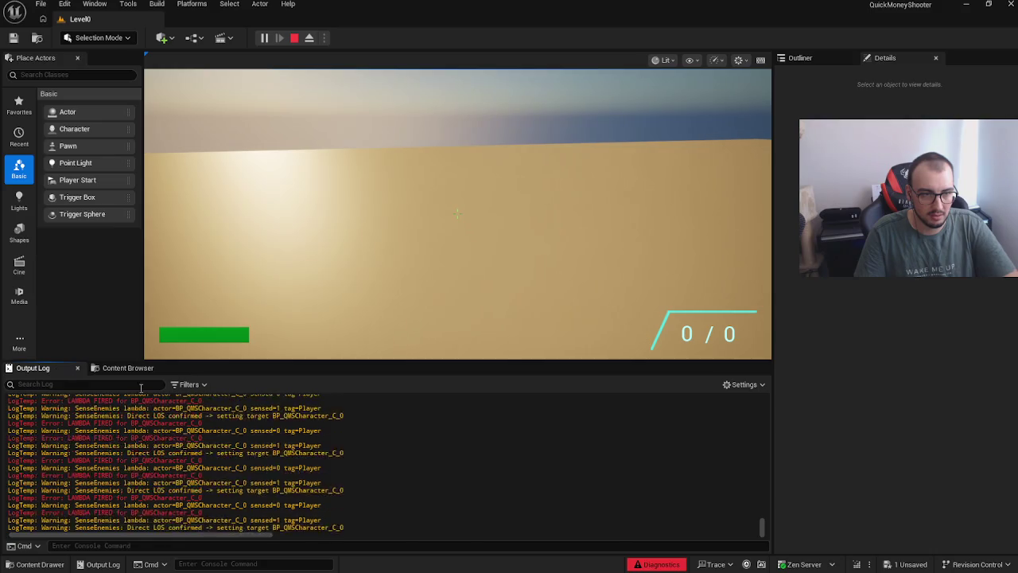
{"action": "left_click", "coordinate": [360, 296]}
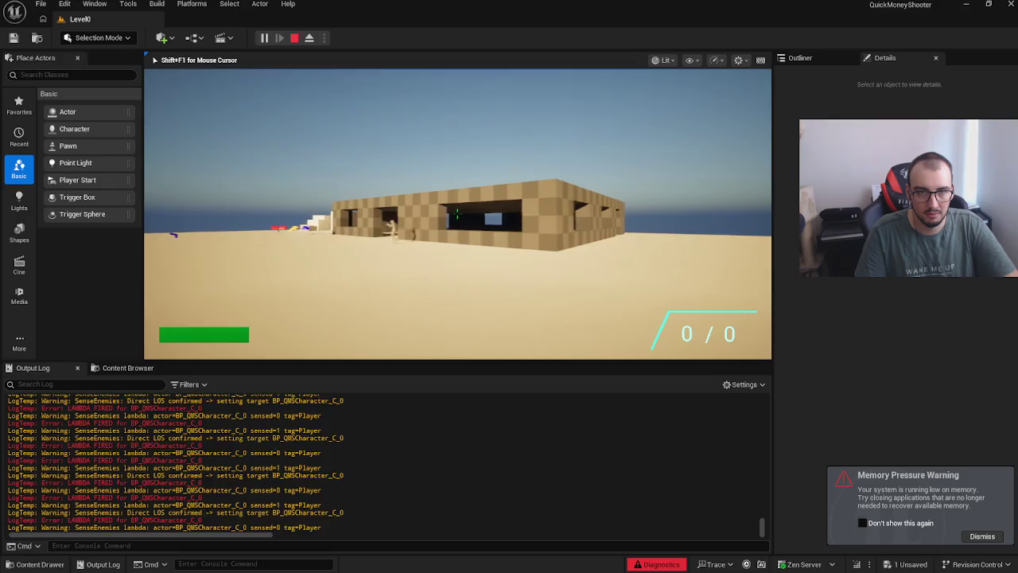
Step: Show the enemy's gameplay debugger, toggle EQS, Perception, StateTree and AI categories, and use spectator camera
{"action": "key", "text": "apostrophe"}
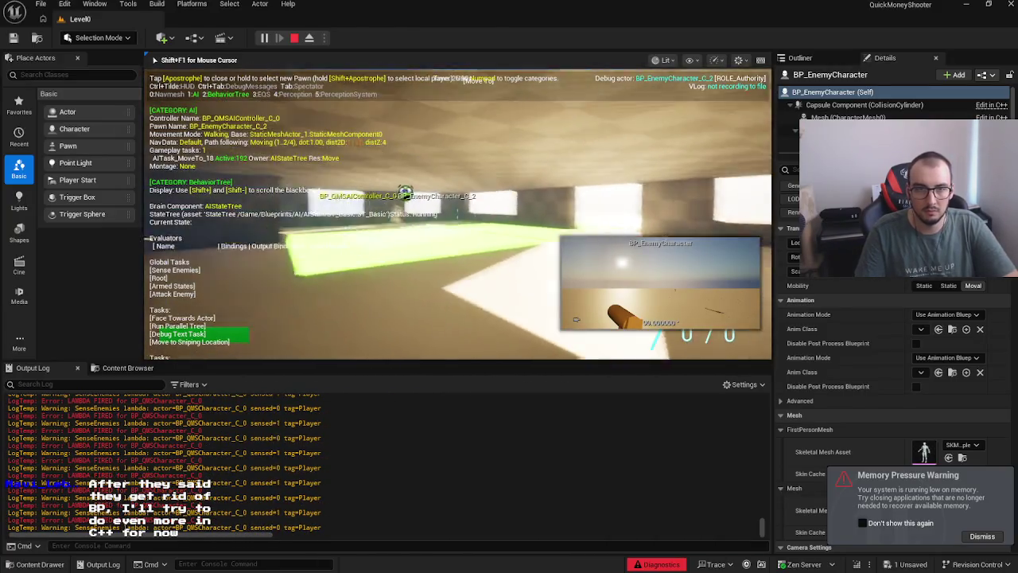
{"action": "key", "text": "KP_3"}
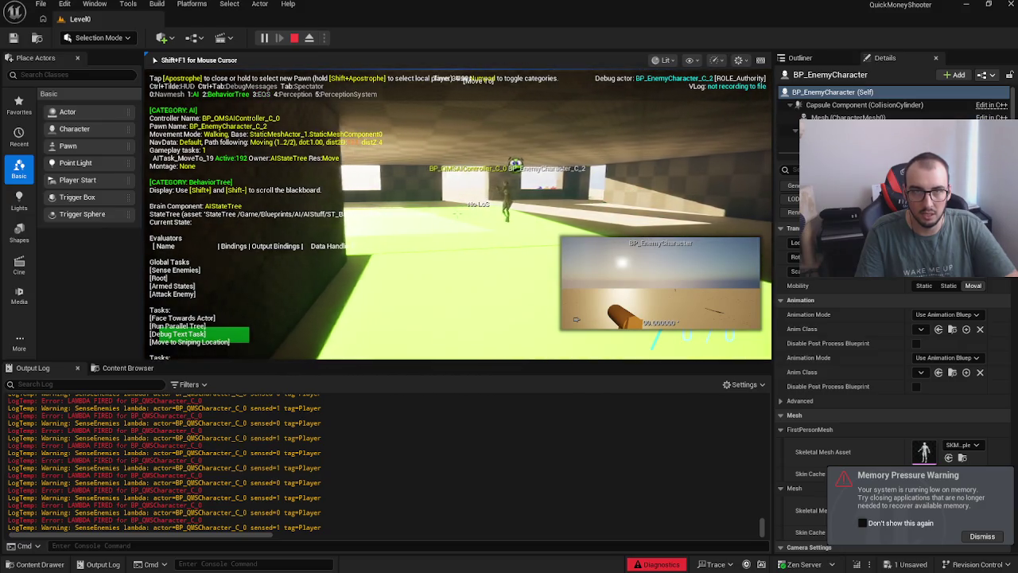
{"action": "key", "text": "KP_5"}
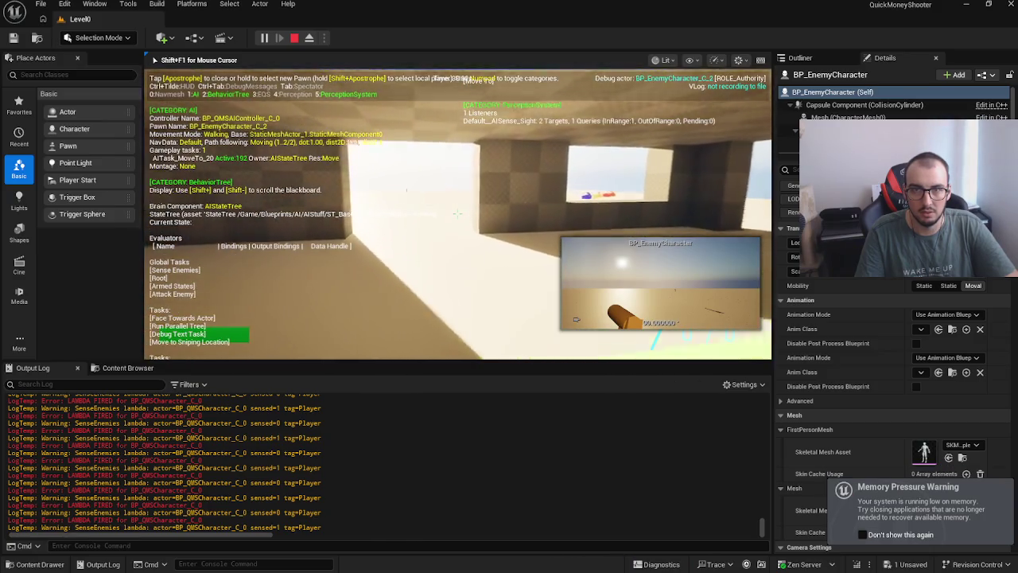
{"action": "key", "text": "KP_2"}
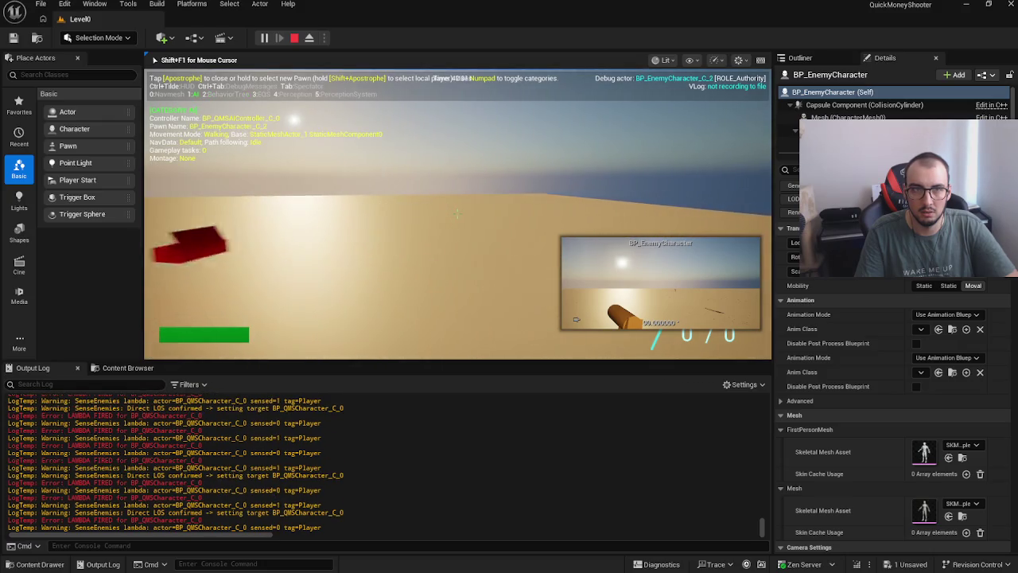
{"action": "key", "text": "KP_2"}
{"action": "key", "text": "KP_1"}
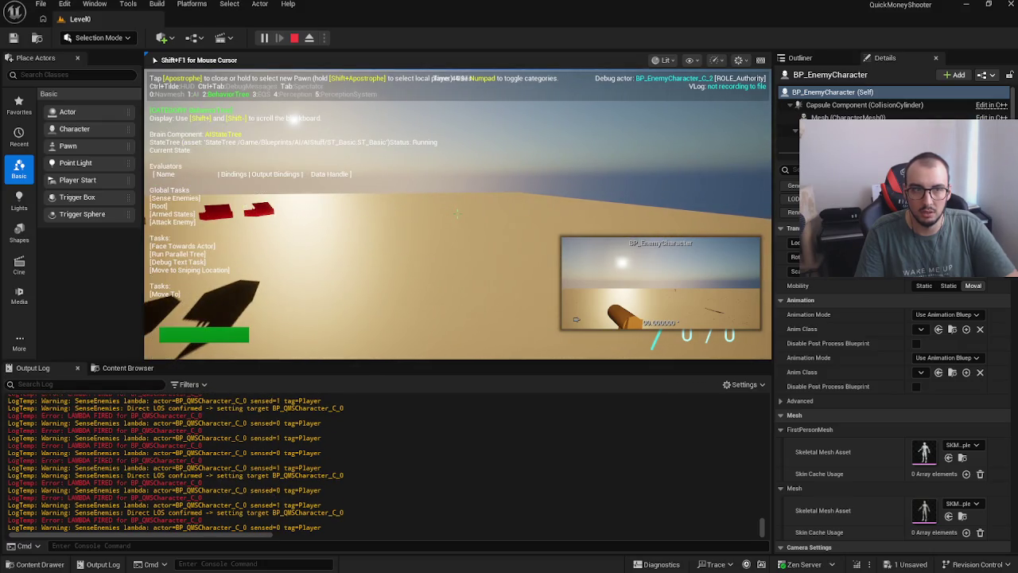
{"action": "key", "text": "KP_1"}
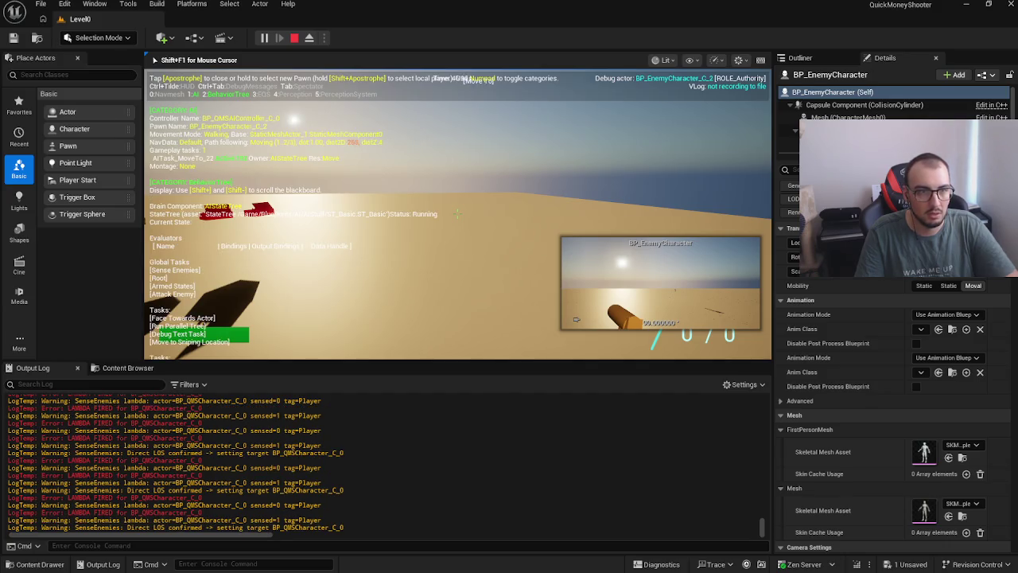
{"action": "key", "text": "Tab"}
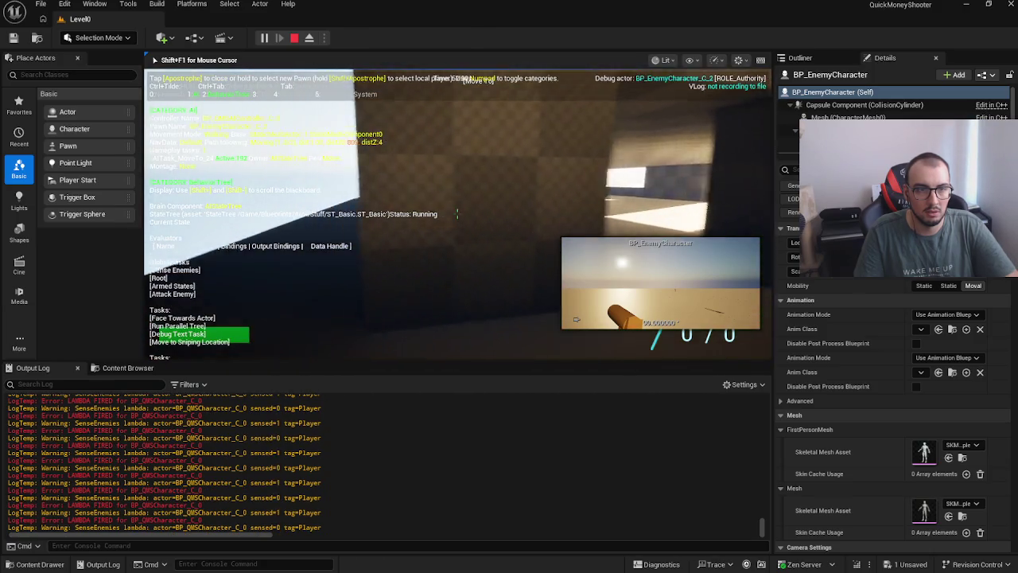
{"action": "key", "text": "shift+F1"}
{"action": "left_click", "coordinate": [570, 224]}
Step: Go fullscreen and fly the spectator camera along the path toward the enemy and walls
{"action": "key", "text": "F11"}
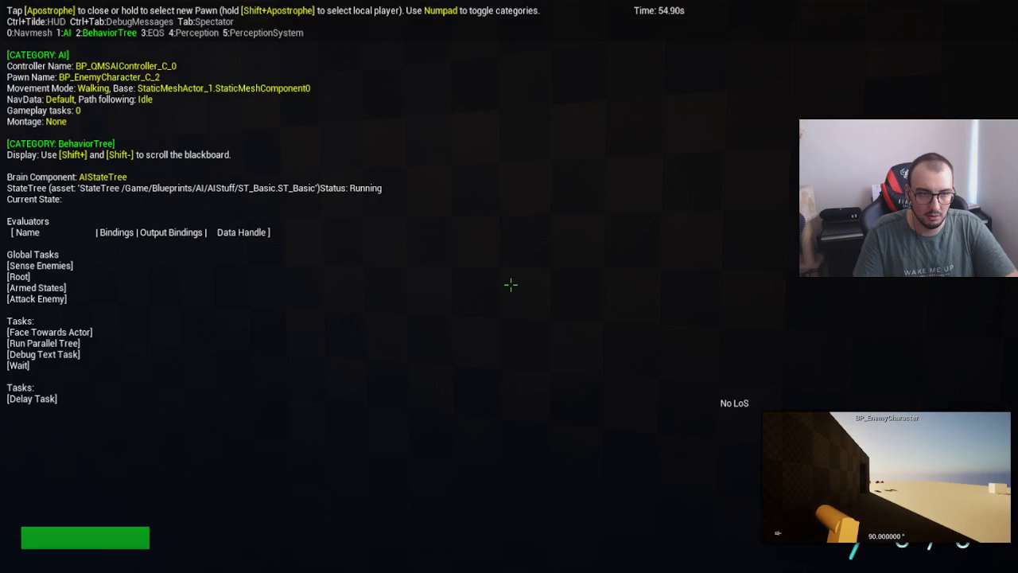
{"action": "key", "text": "s"}
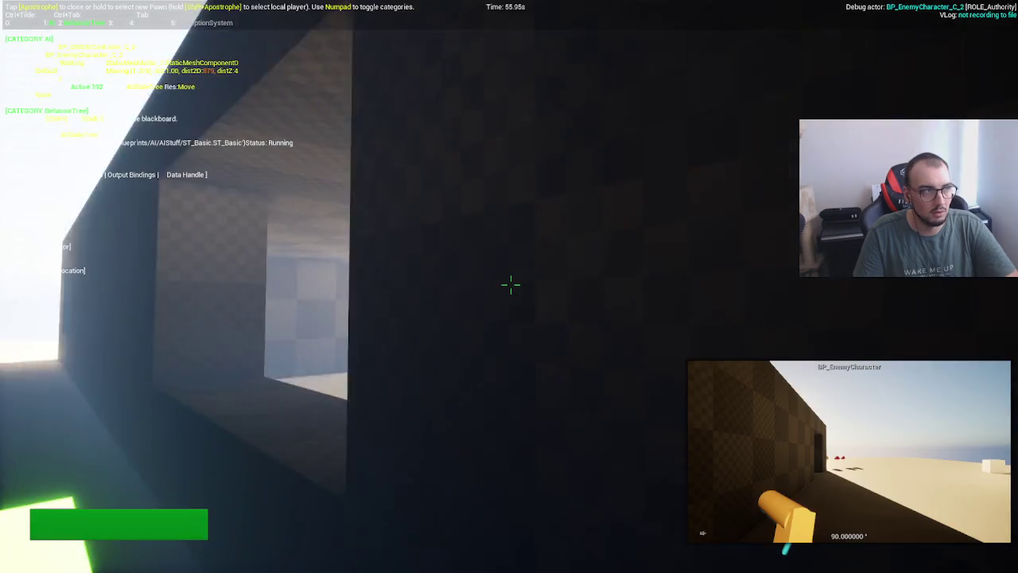
{"action": "key", "text": "w"}
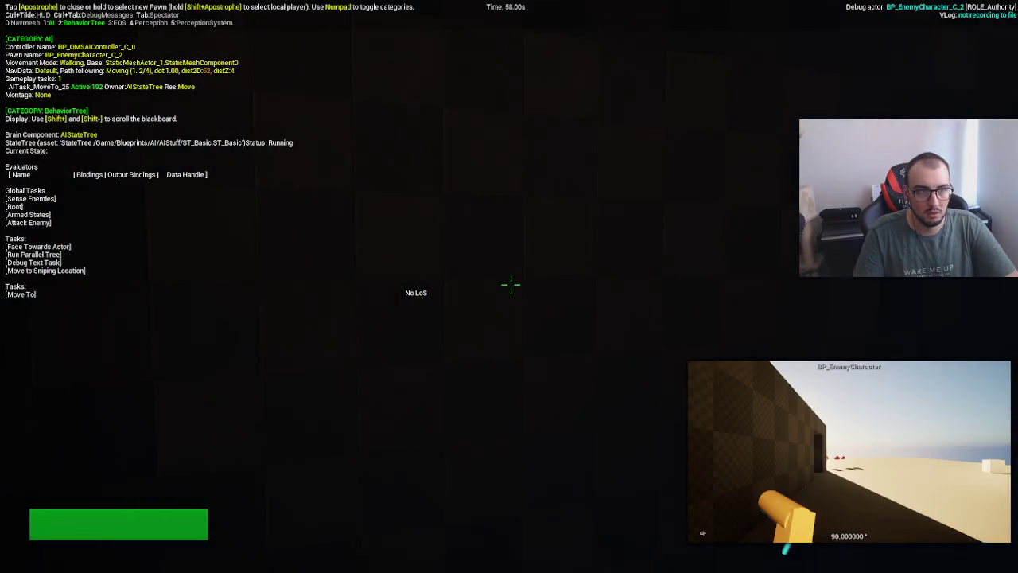
{"action": "key", "text": "d"}
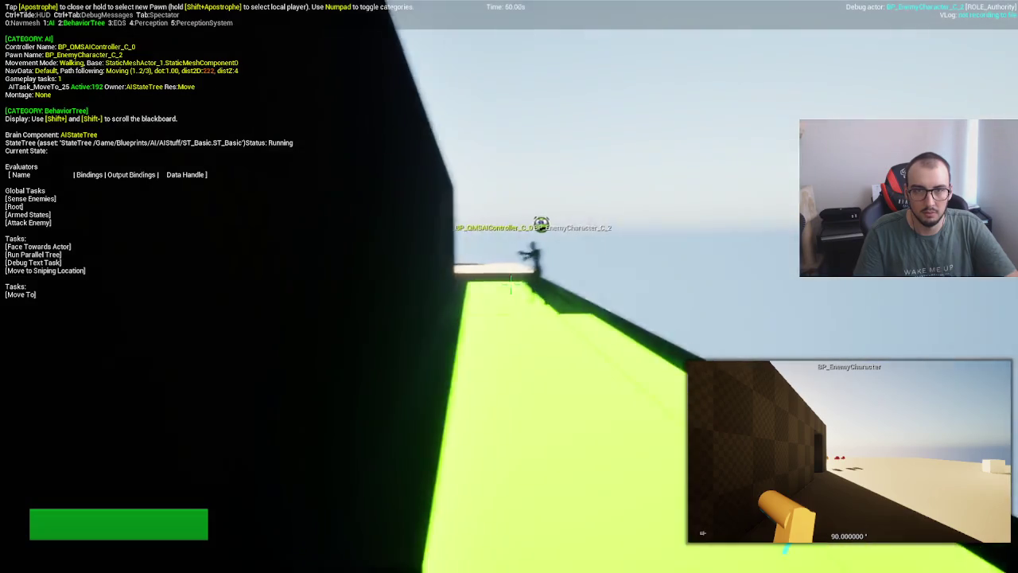
{"action": "key", "text": "a"}
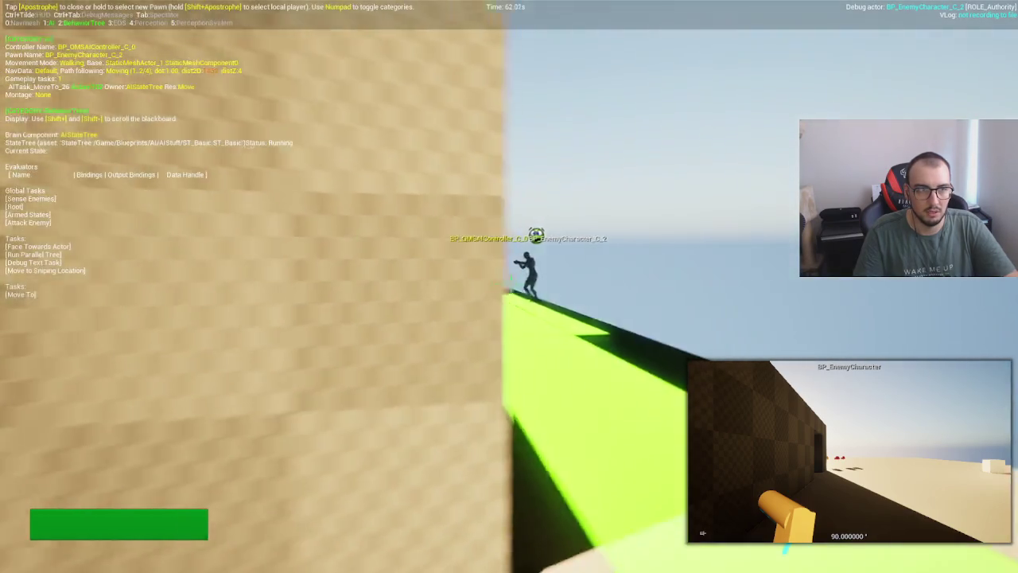
{"action": "key", "text": "d"}
{"action": "key", "text": "s"}
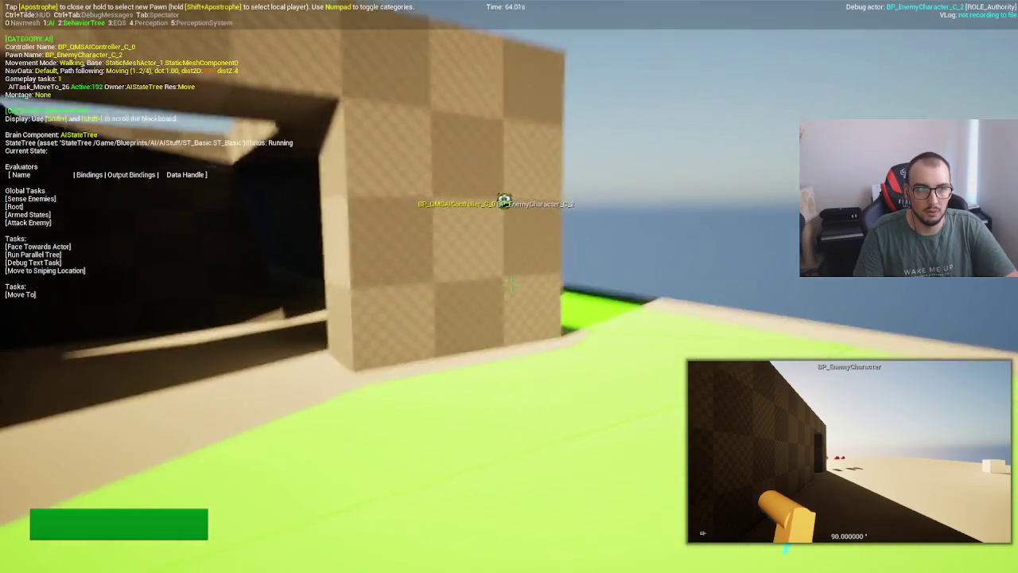
{"action": "key", "text": "d"}
{"action": "key", "text": "w"}
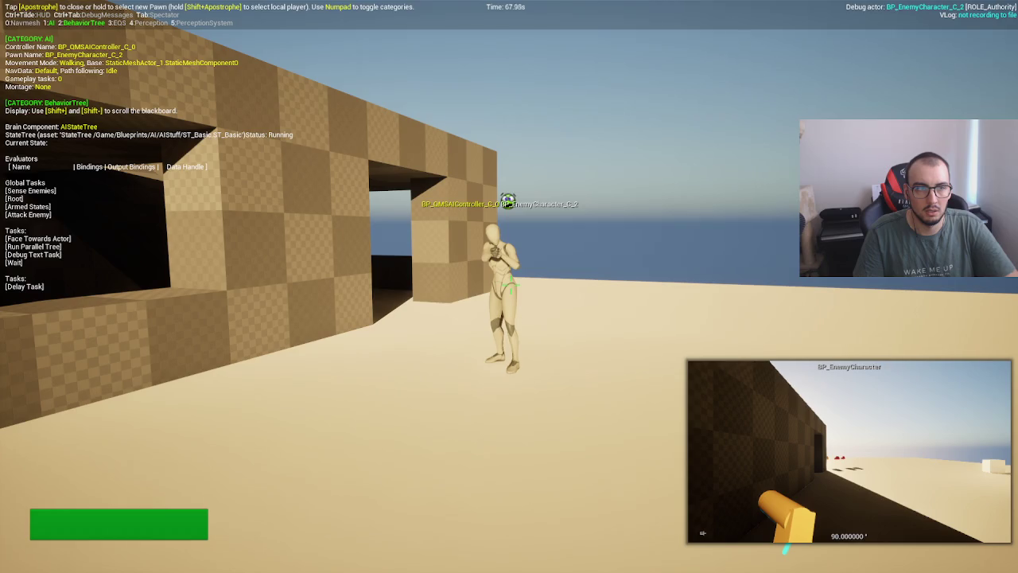
{"action": "key", "text": "w"}
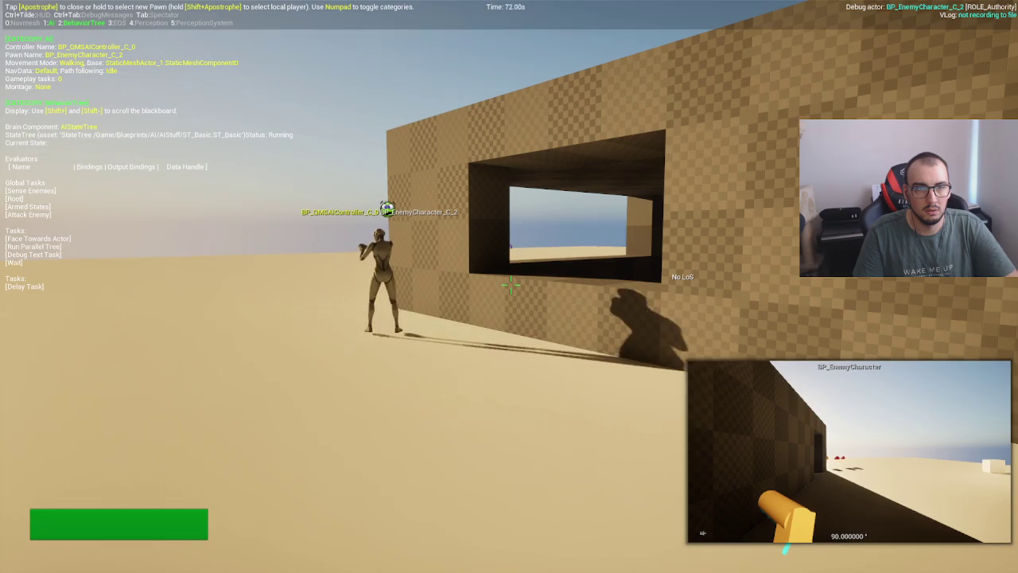
{"action": "key", "text": "w"}
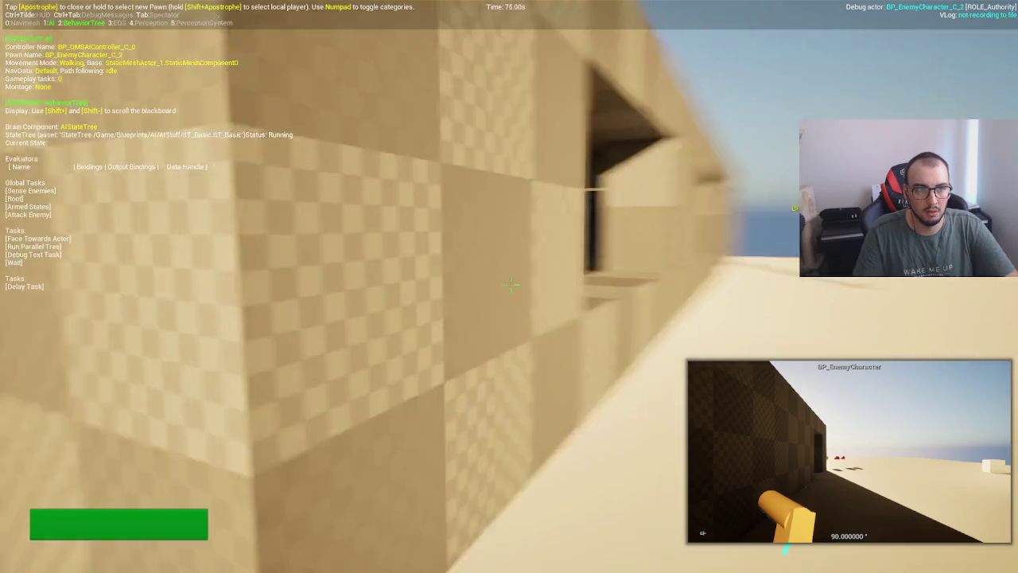
Step: Back the camera away to show the enemy and switch the debugger to Perception (sight 3000/1500)
{"action": "key", "text": "s"}
{"action": "key", "text": "w"}
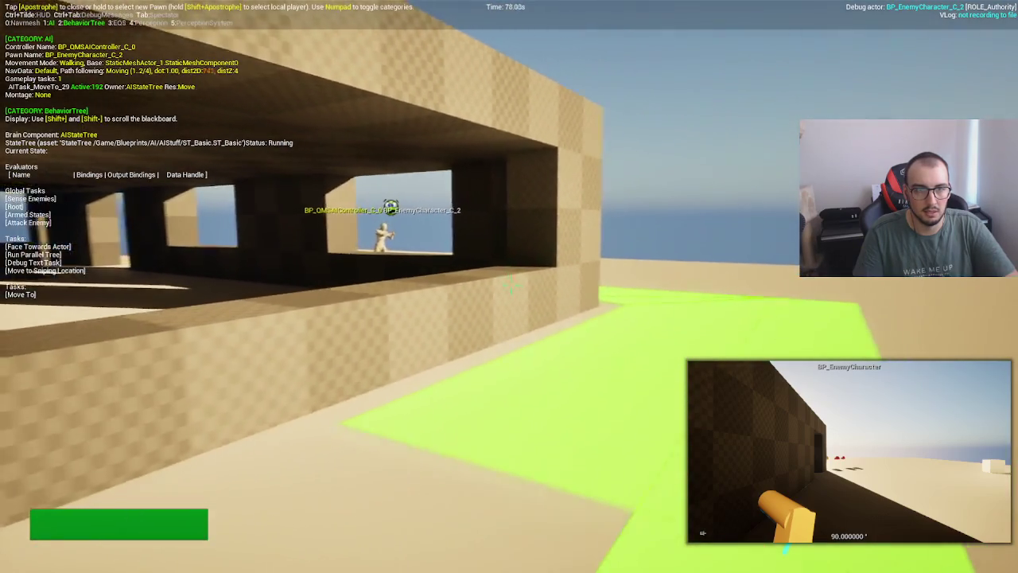
{"action": "key", "text": "s"}
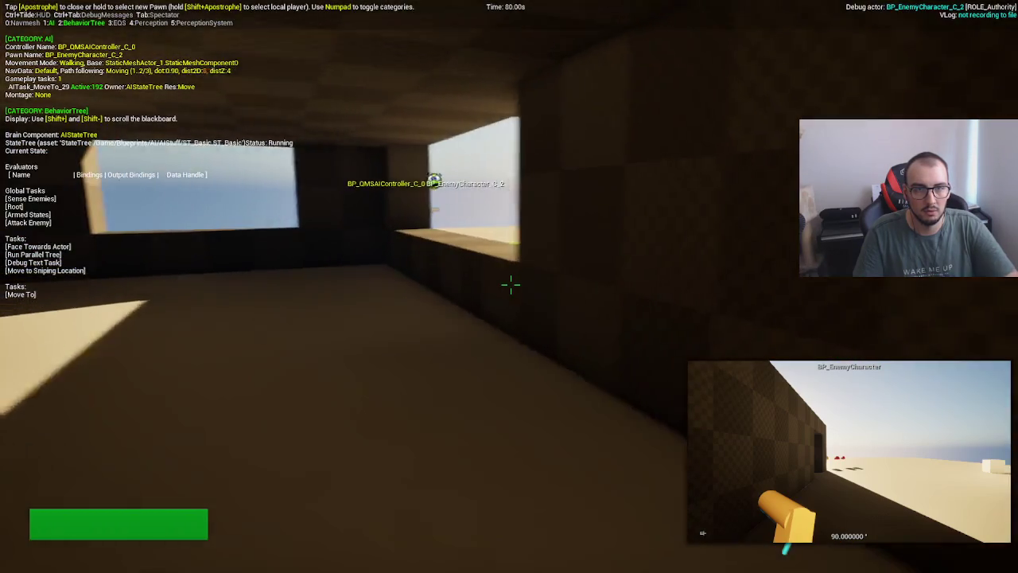
{"action": "key", "text": "s"}
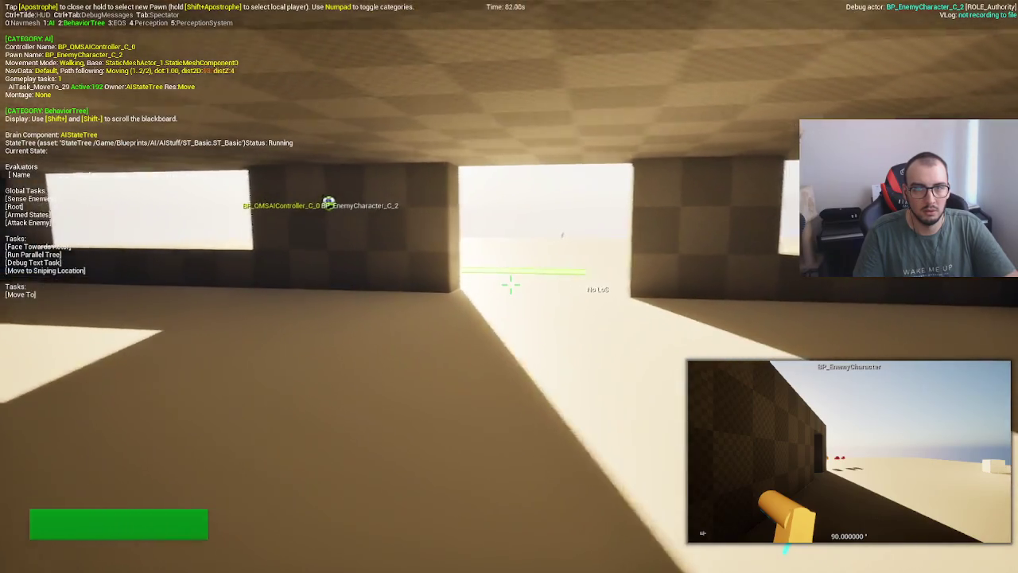
{"action": "key", "text": "KP_0"}
{"action": "key", "text": "s"}
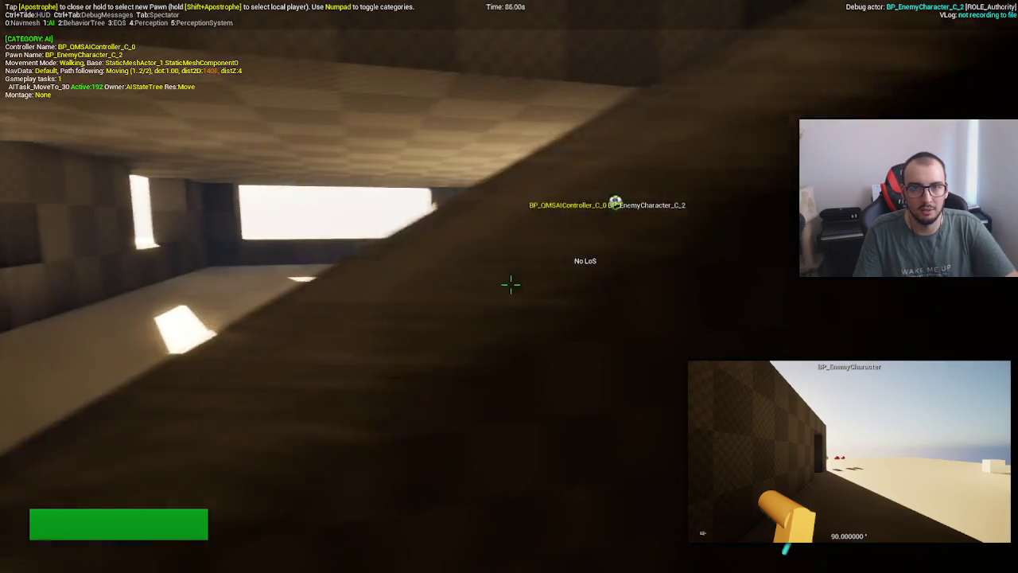
{"action": "key", "text": "KP_3"}
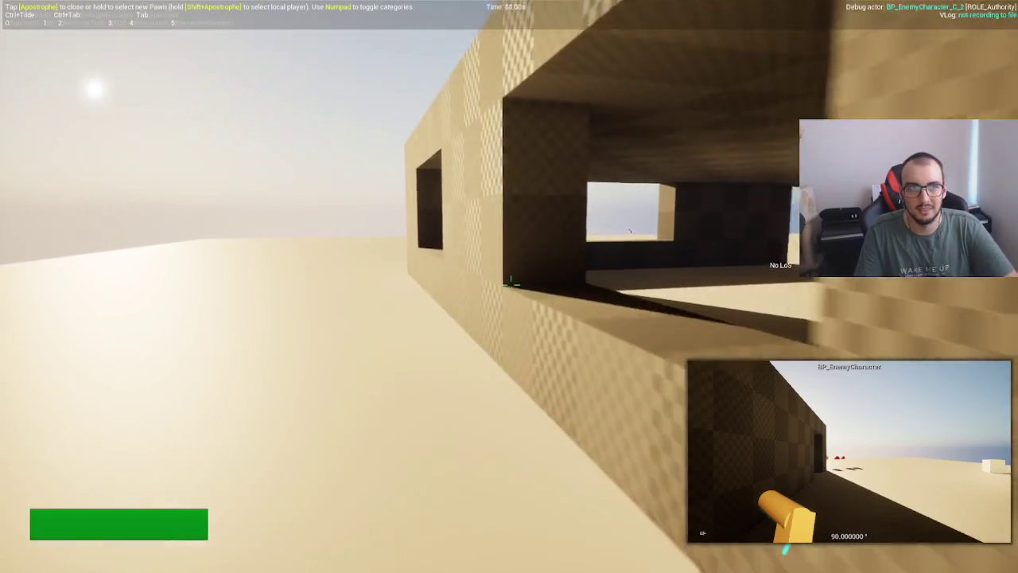
{"action": "key", "text": "KP_1"}
{"action": "key", "text": "KP_4"}
Step: Show AI and StateTree debug info while flying after the enemy into and out of the building
{"action": "key", "text": "w"}
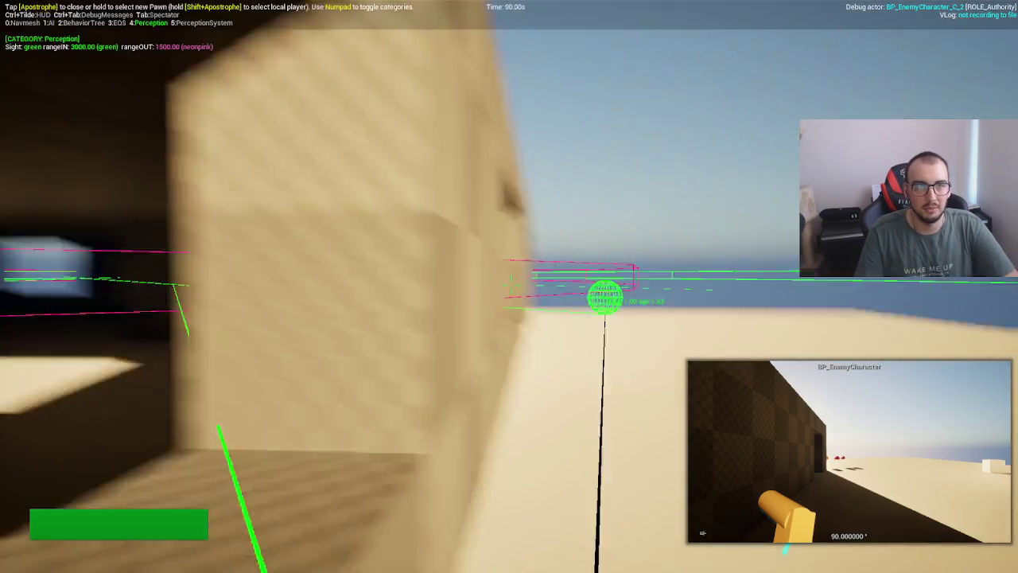
{"action": "key", "text": "KP_1"}
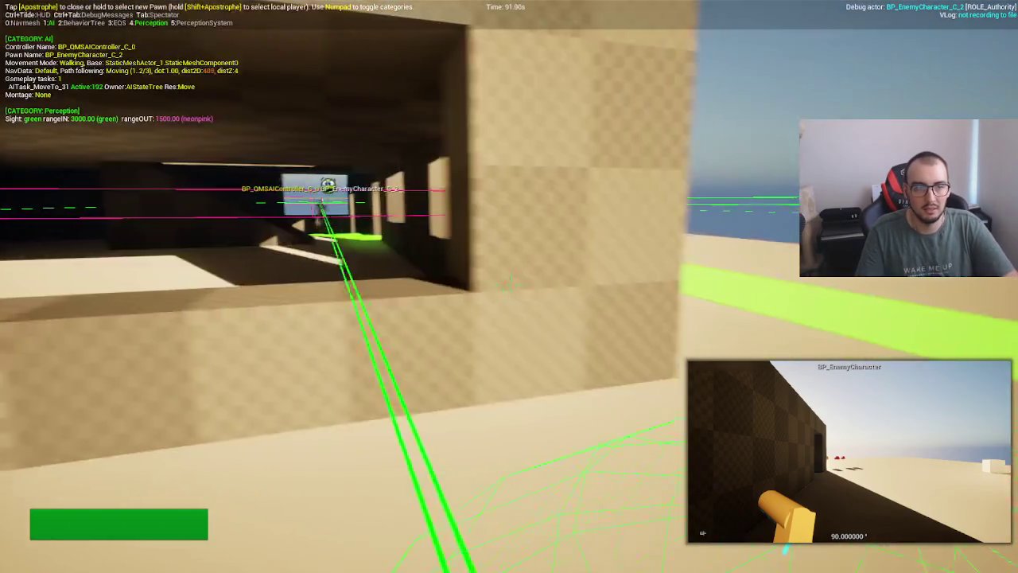
{"action": "key", "text": "KP_2"}
{"action": "key", "text": "w"}
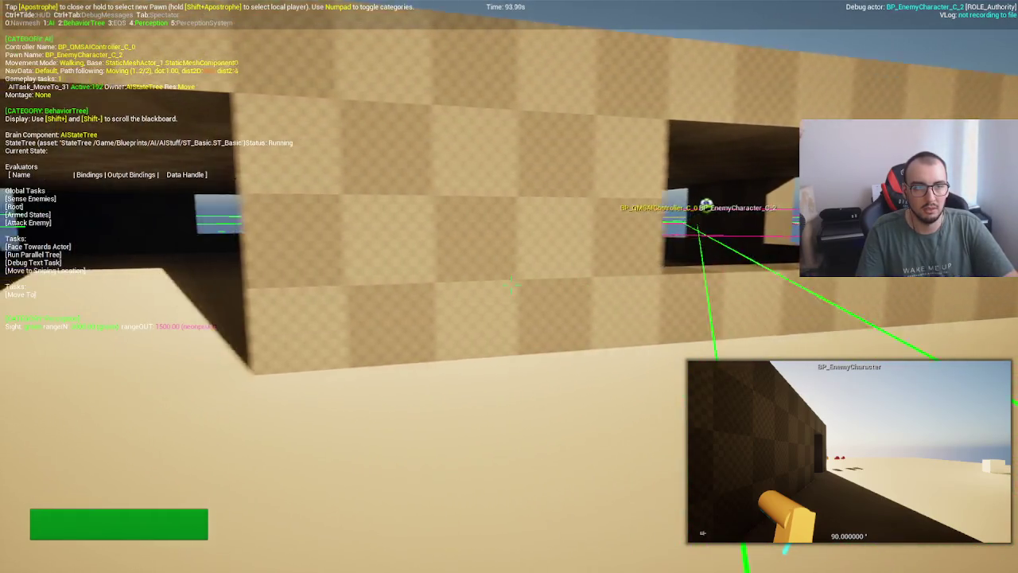
{"action": "key", "text": "w"}
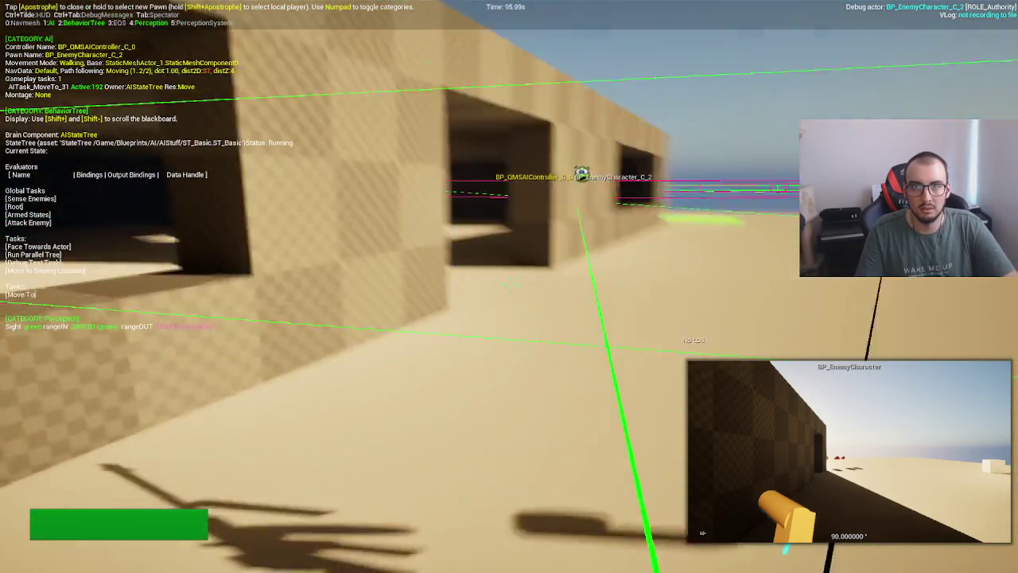
{"action": "key", "text": "w"}
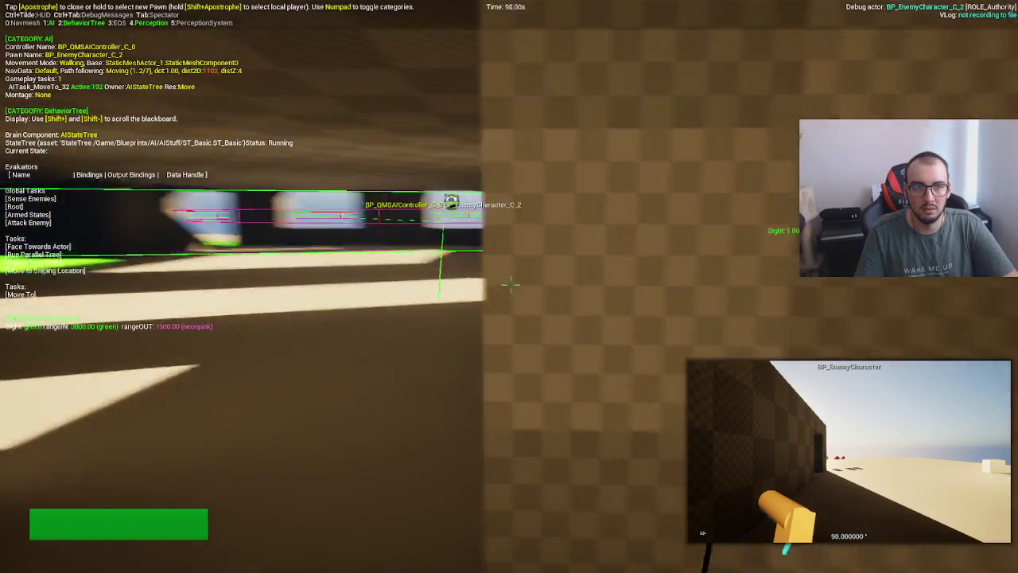
{"action": "key", "text": "w"}
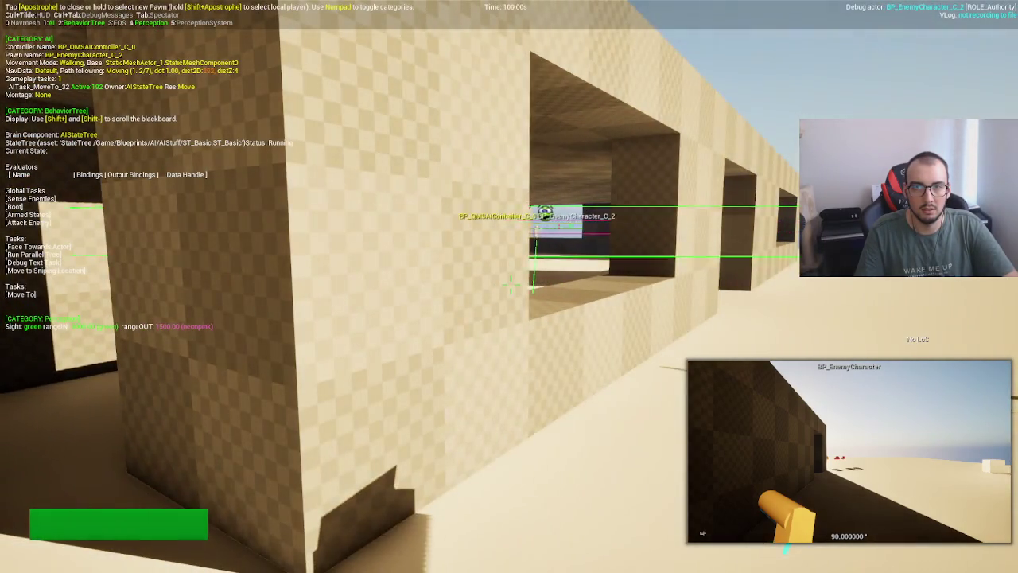
{"action": "key", "text": "w"}
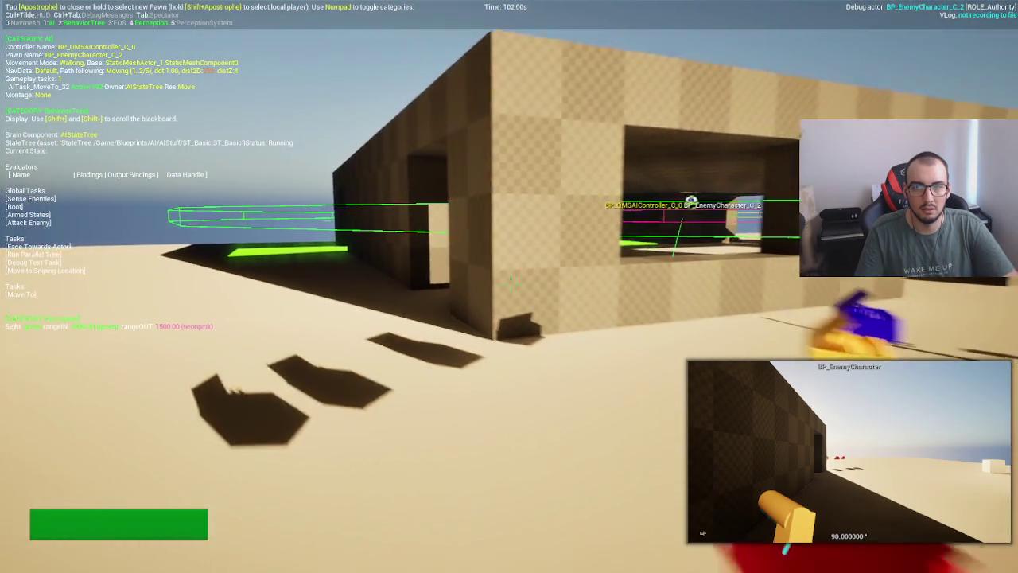
Step: Circle the building to see the enemy in the window, then stop the play session
{"action": "key", "text": "d"}
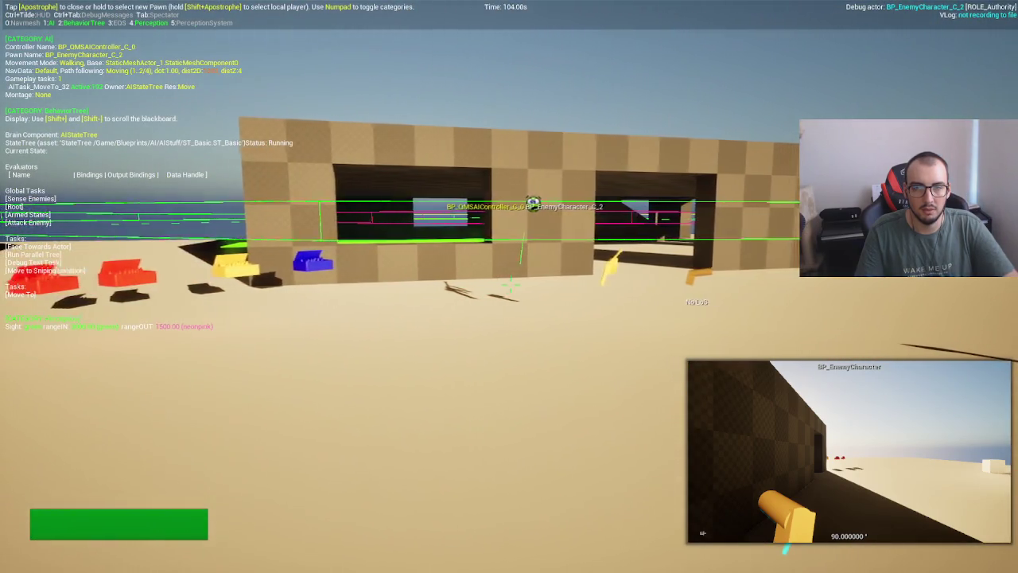
{"action": "key", "text": "s"}
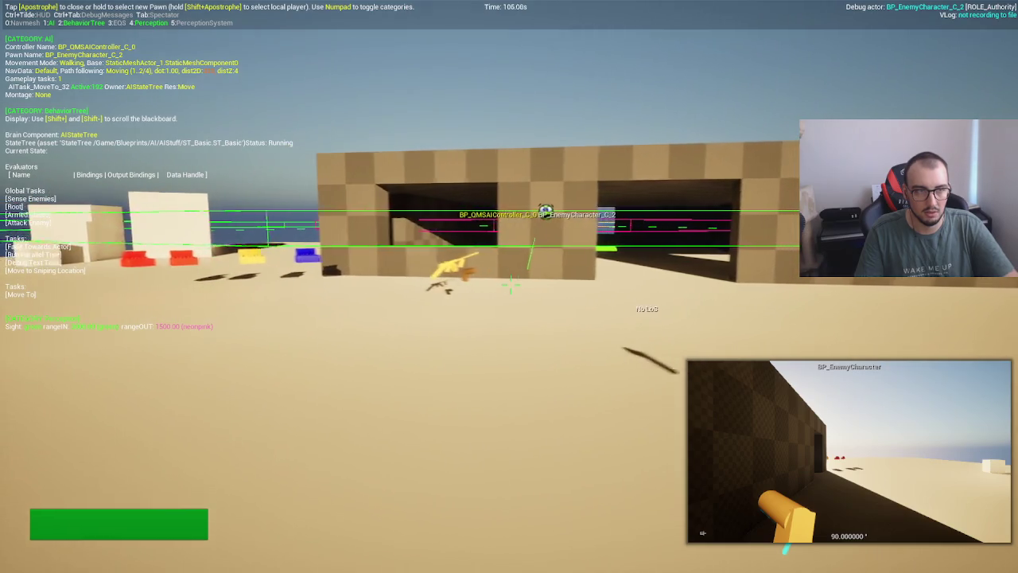
{"action": "key", "text": "a"}
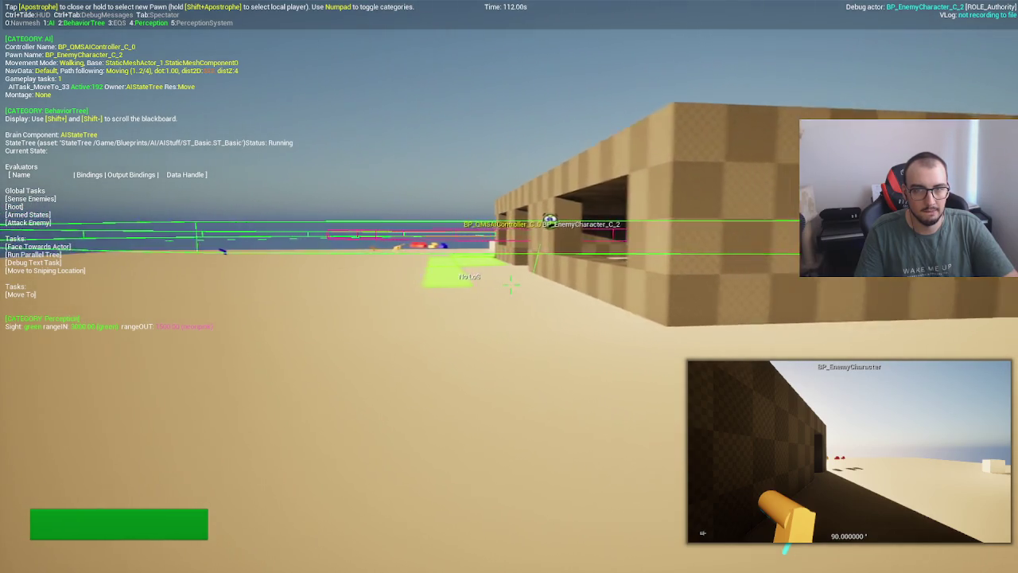
{"action": "key", "text": "w"}
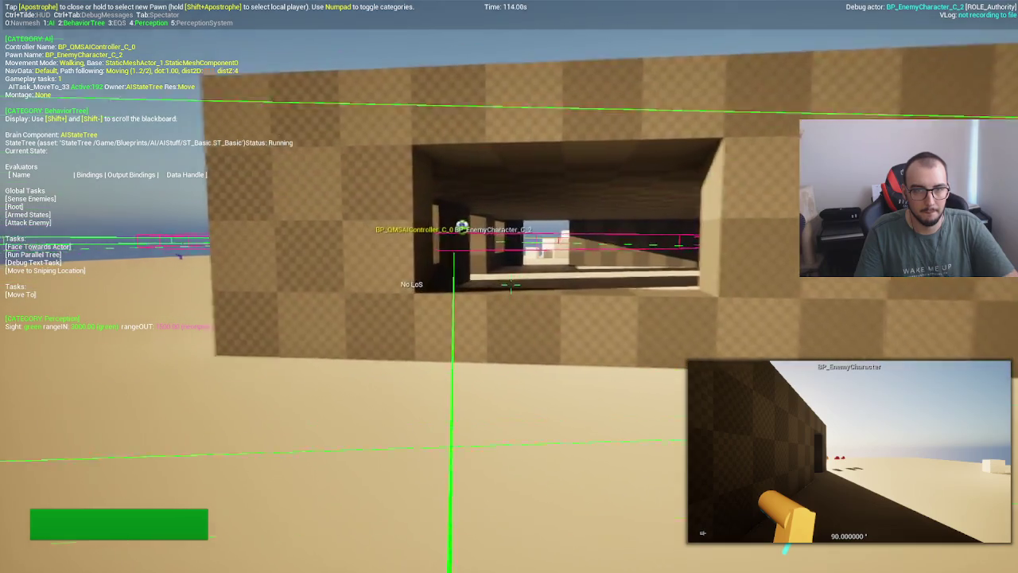
{"action": "key", "text": "w"}
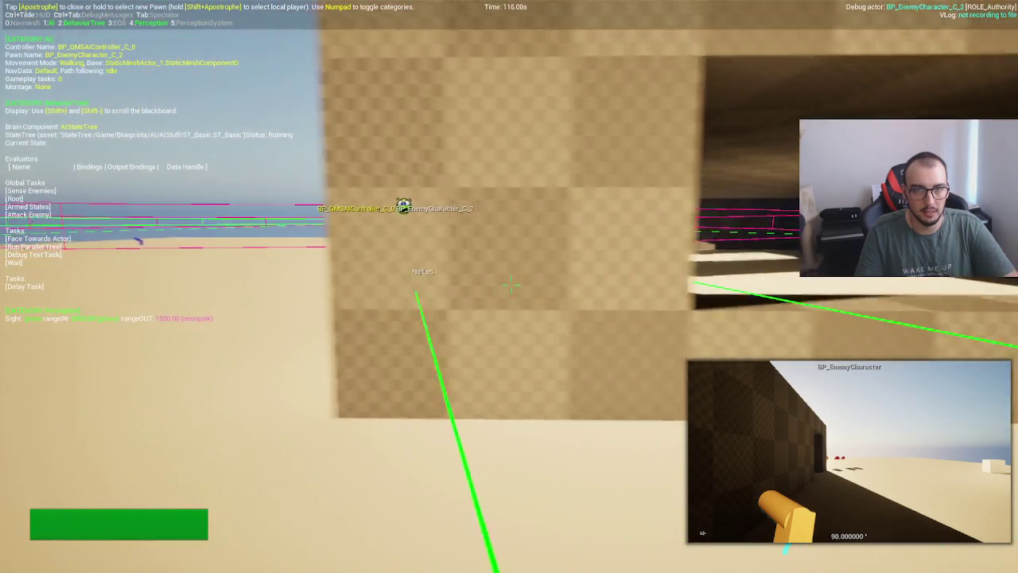
{"action": "key", "text": "a"}
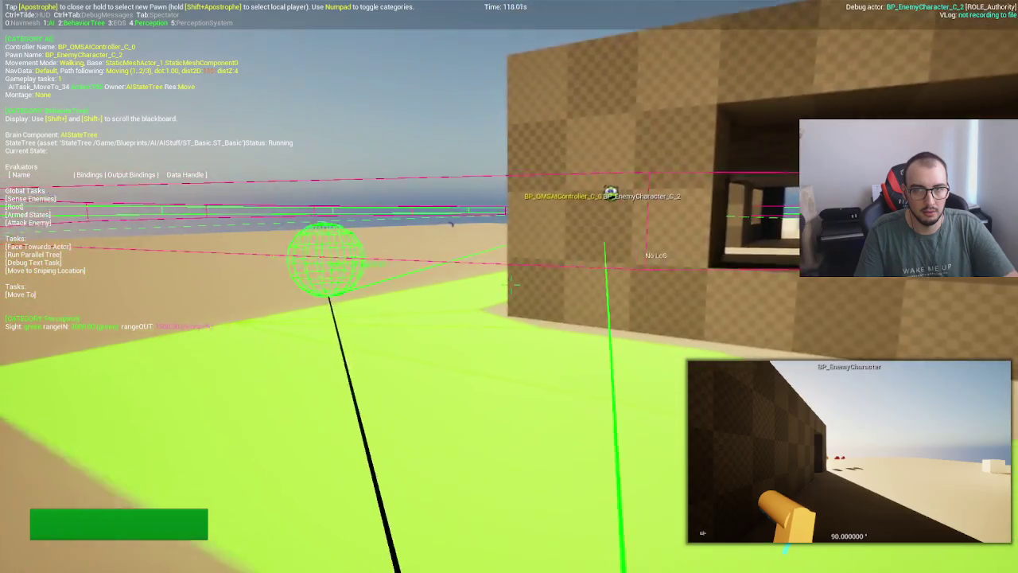
{"action": "key", "text": "d"}
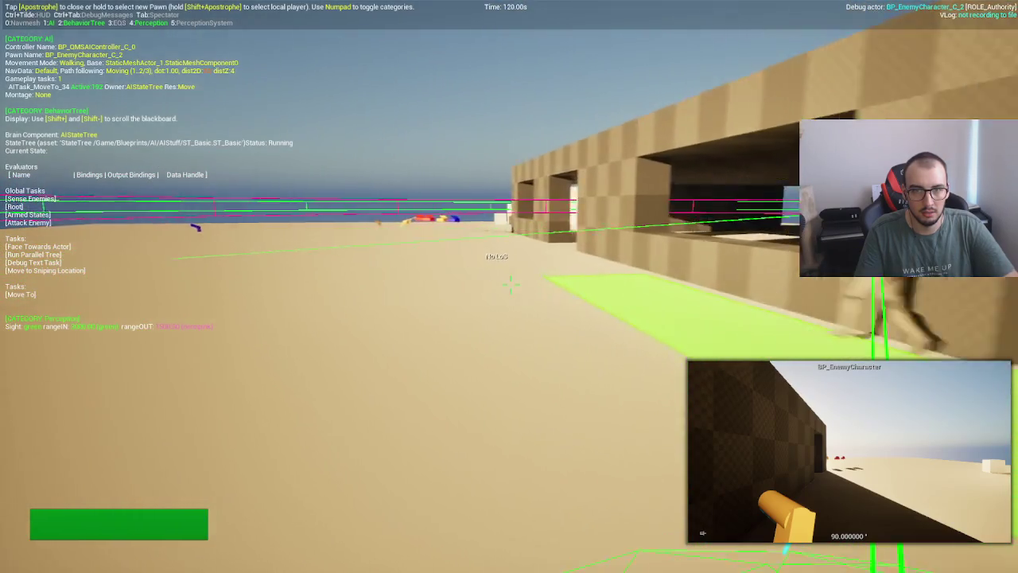
{"action": "key", "text": "a"}
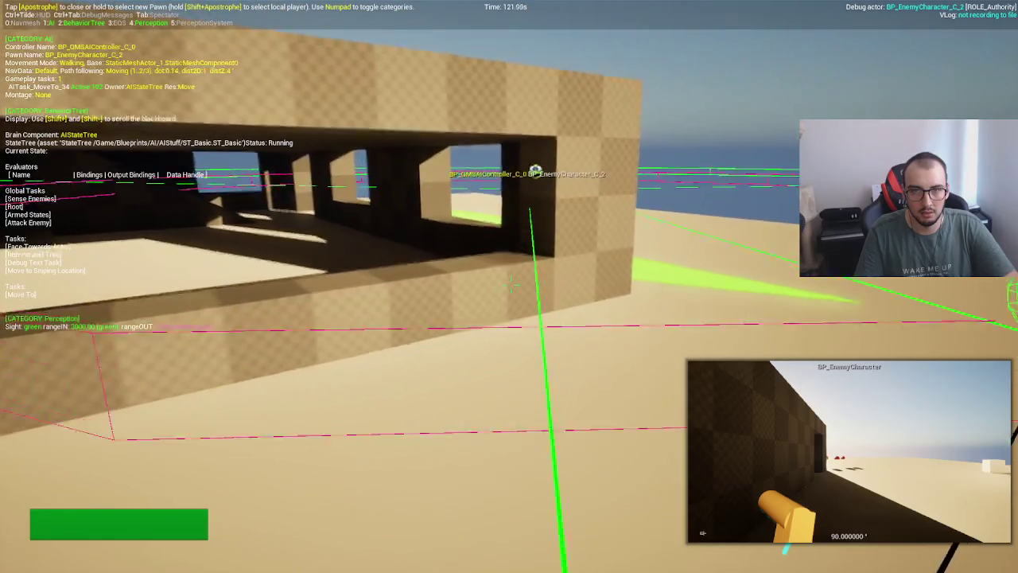
{"action": "key", "text": "a"}
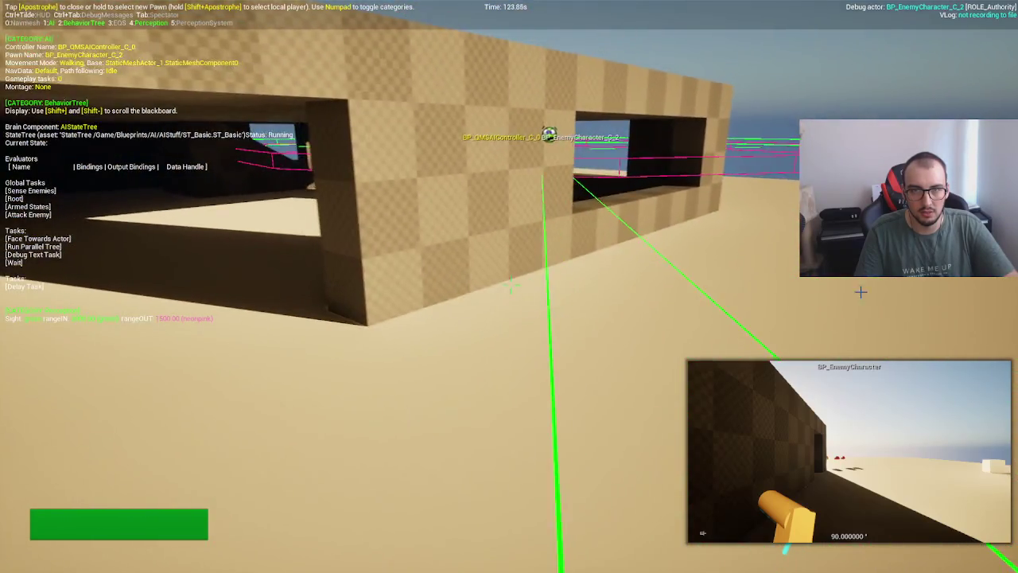
{"action": "key", "text": "F8"}
{"action": "key", "text": "Escape"}
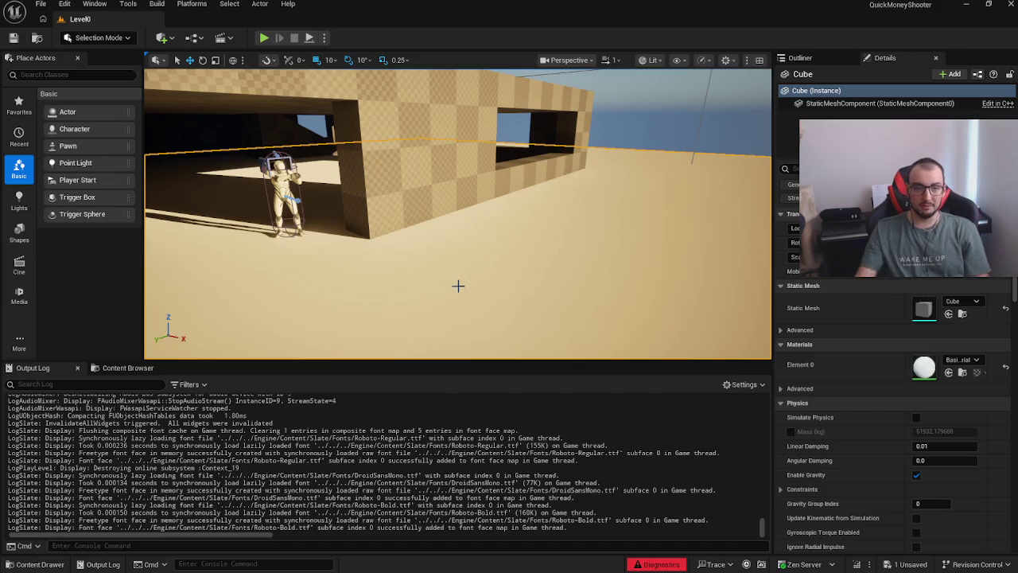
{"action": "left_click", "coordinate": [135, 368]}
Step: Open ST_AIShooting from the AI/AIStuff folder and save it
{"action": "left_click", "coordinate": [50, 371]}
{"action": "left_click", "coordinate": [105, 368]}
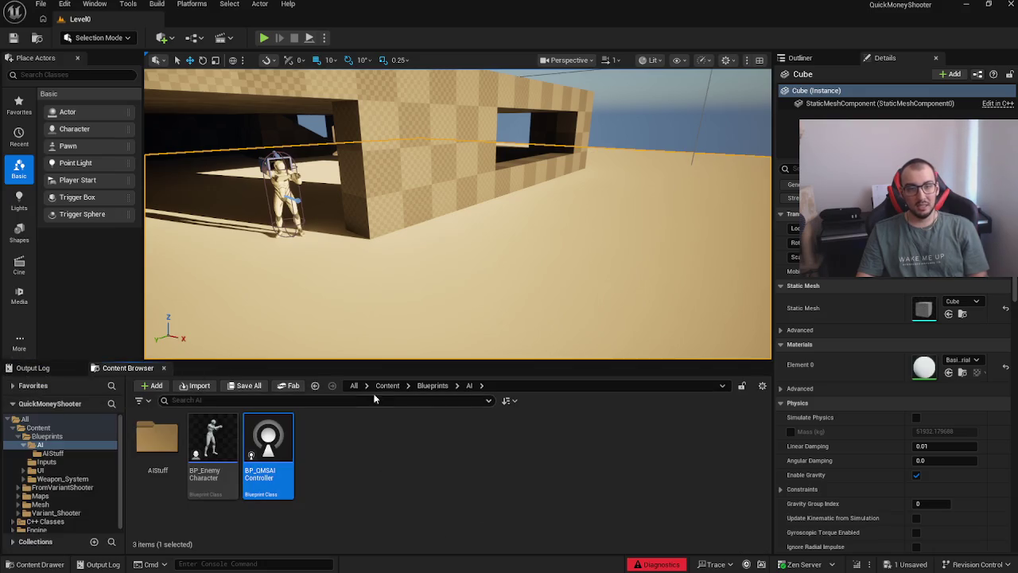
{"action": "double_click", "coordinate": [157, 441]}
{"action": "left_click", "coordinate": [283, 463]}
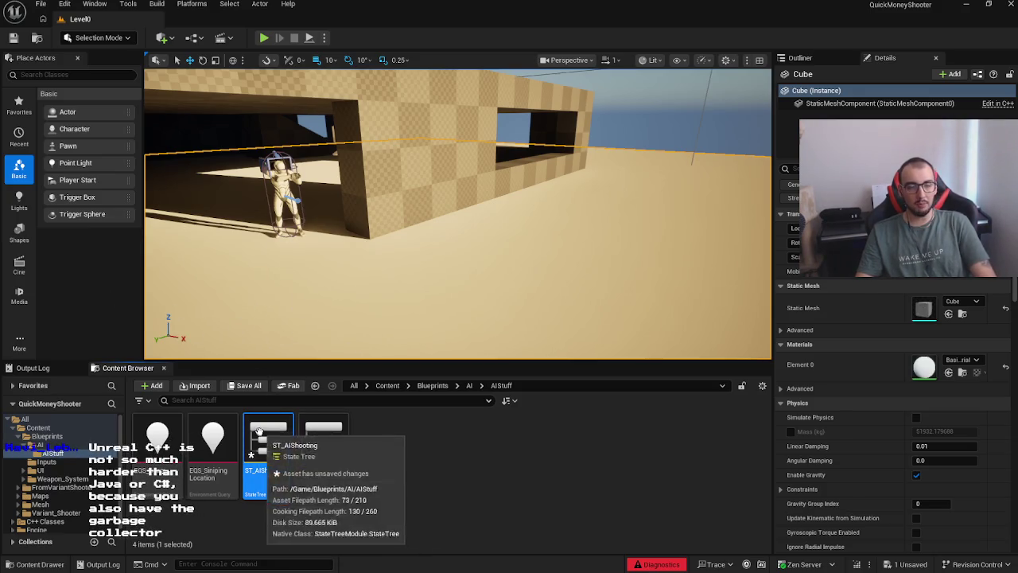
{"action": "double_click", "coordinate": [259, 430]}
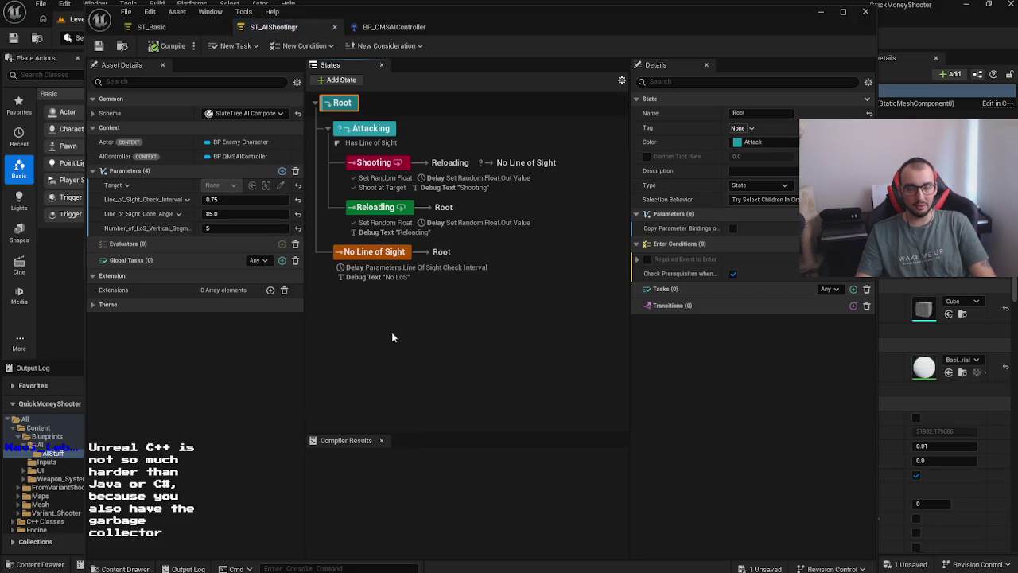
{"action": "key", "text": "ctrl+s"}
Step: Inspect the Shooting state's On Tick transition to No Line of Sight at Normal priority
{"action": "left_click", "coordinate": [505, 348]}
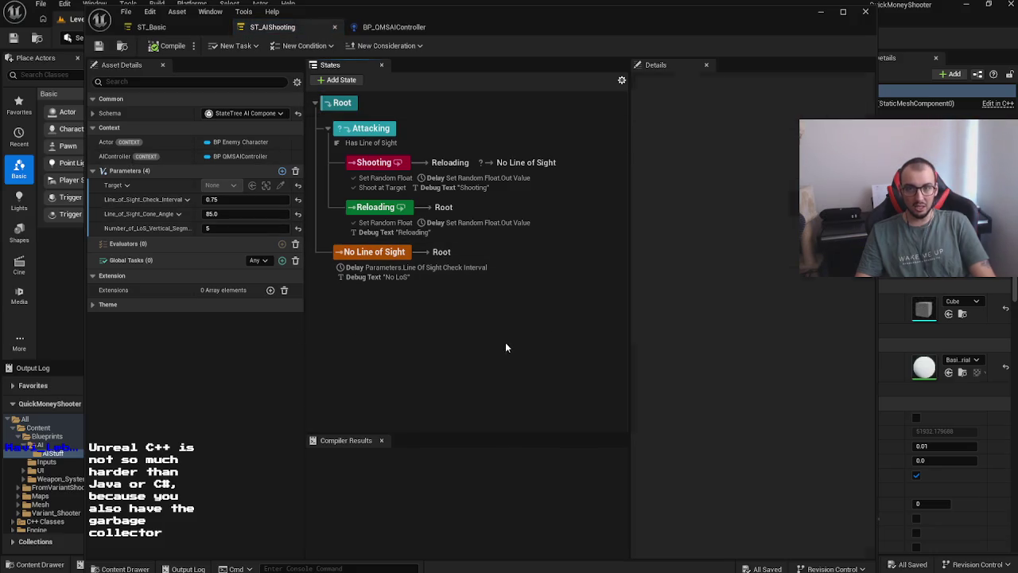
{"action": "left_click", "coordinate": [520, 235]}
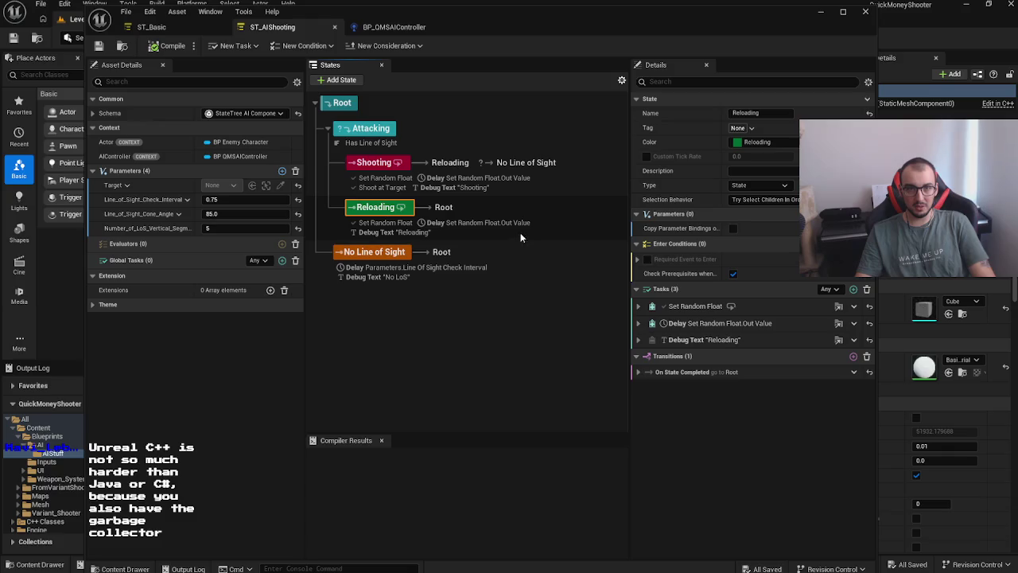
{"action": "left_click", "coordinate": [556, 185]}
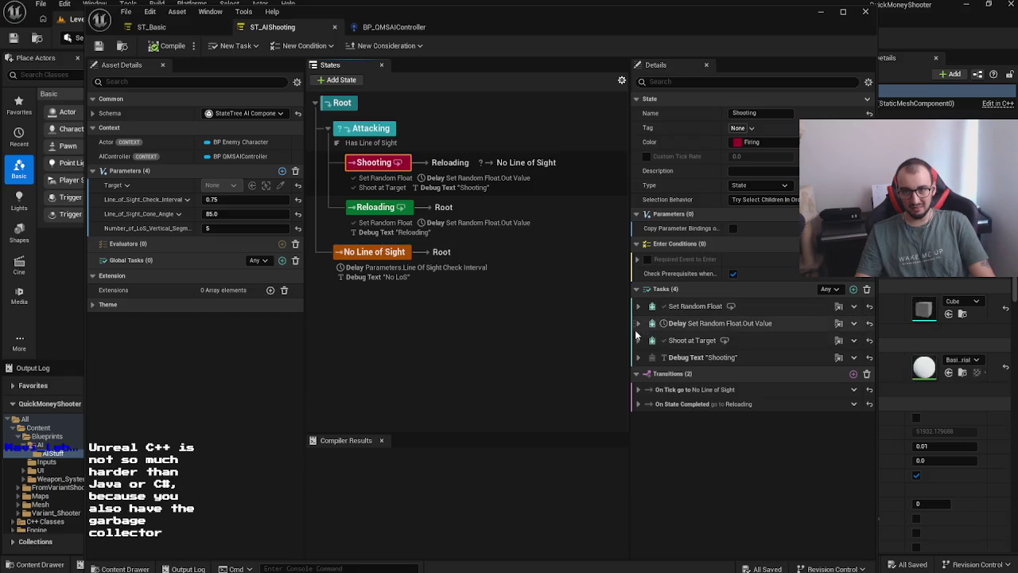
{"action": "left_click", "coordinate": [639, 404]}
{"action": "left_click", "coordinate": [640, 404]}
{"action": "left_click", "coordinate": [637, 389]}
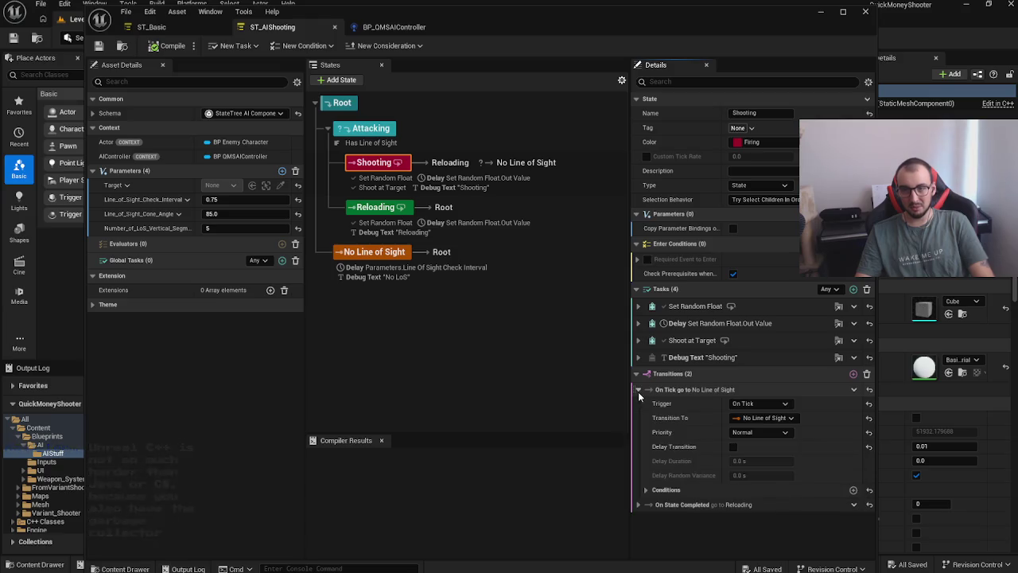
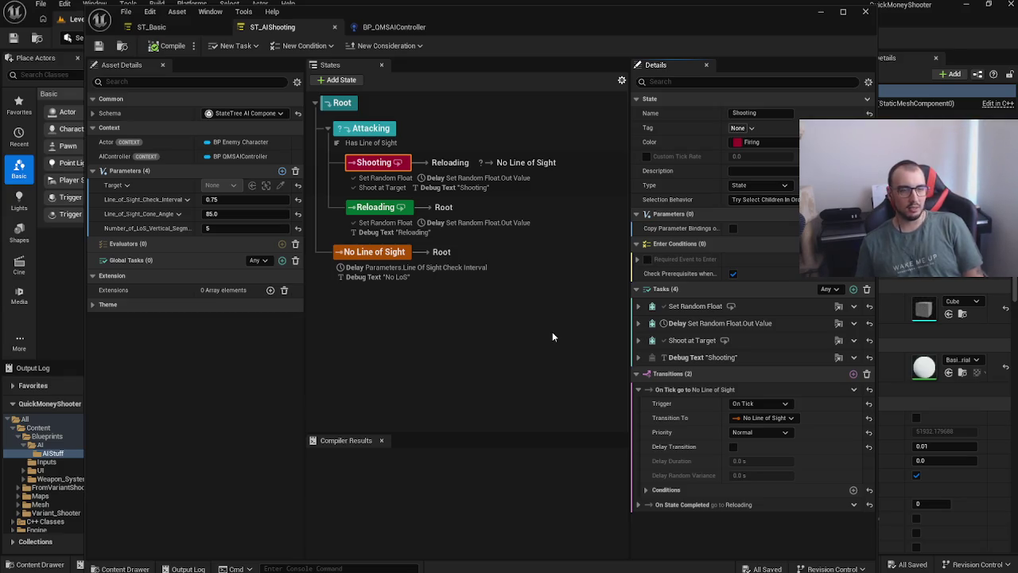
Step: Minimize the ST_AIShooting editor and browse from Content into the Blueprints folder
{"action": "left_click", "coordinate": [820, 16]}
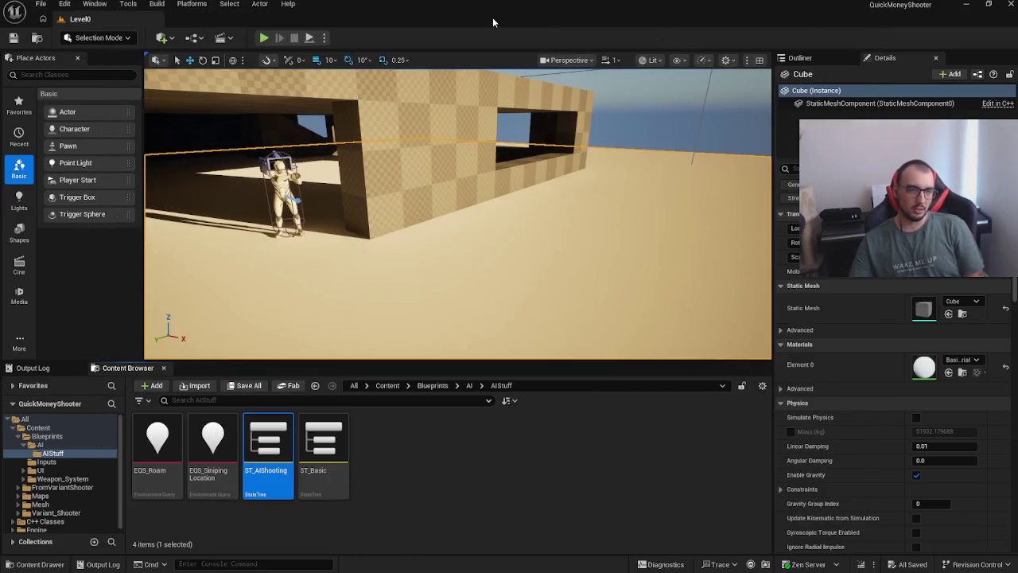
{"action": "left_click", "coordinate": [433, 385]}
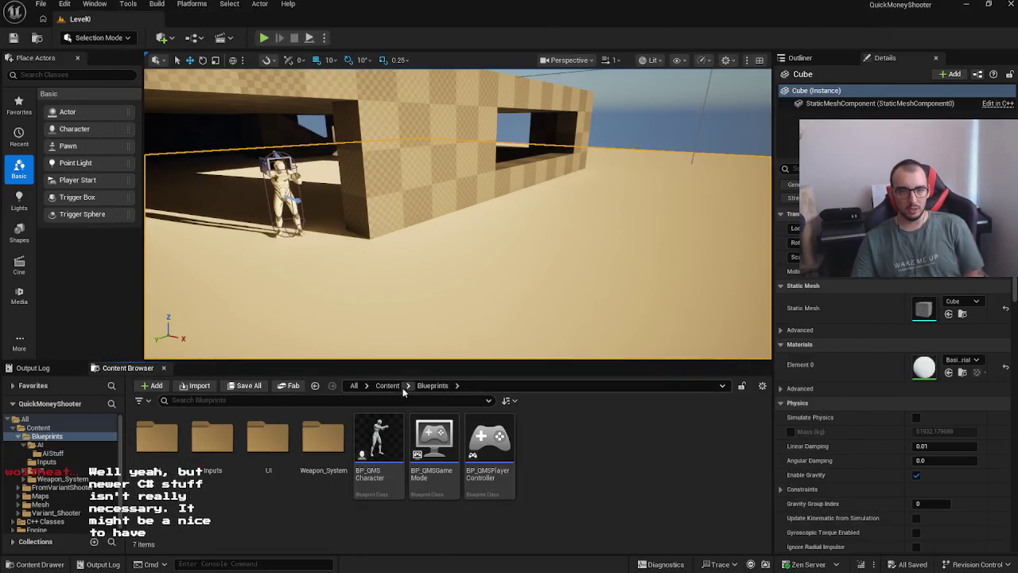
{"action": "left_click", "coordinate": [385, 387]}
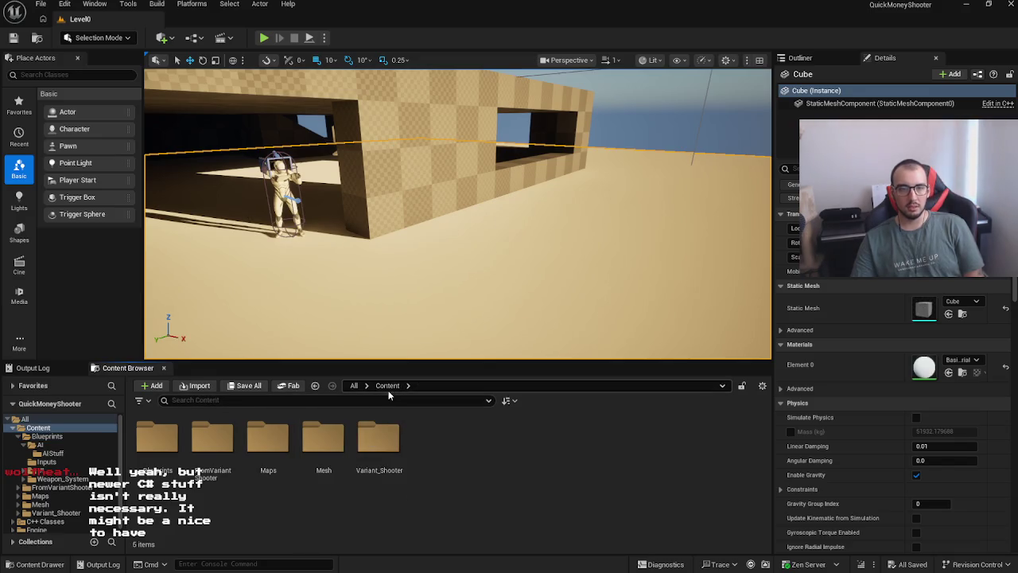
{"action": "double_click", "coordinate": [157, 439]}
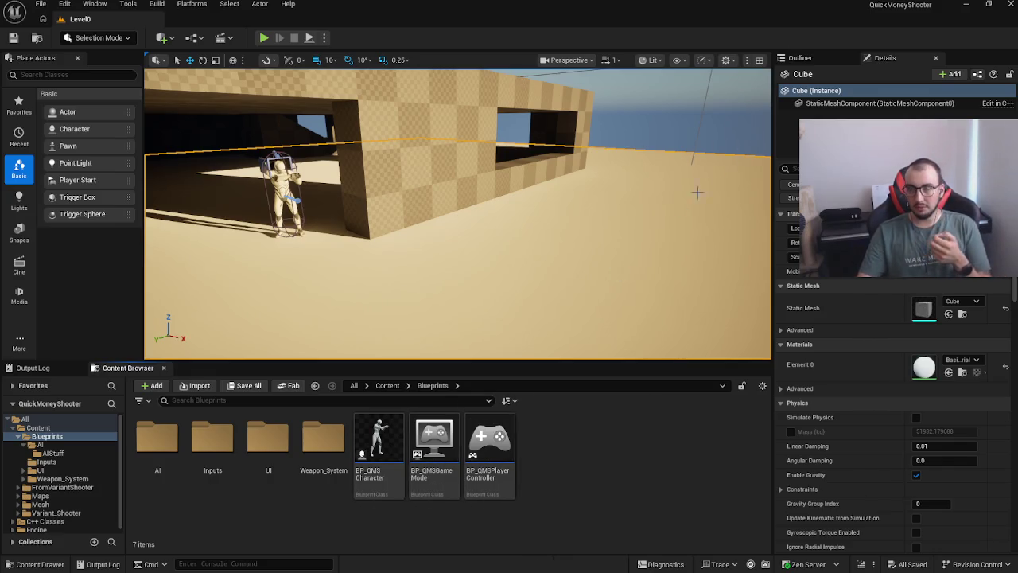
{"action": "left_click", "coordinate": [98, 556]}
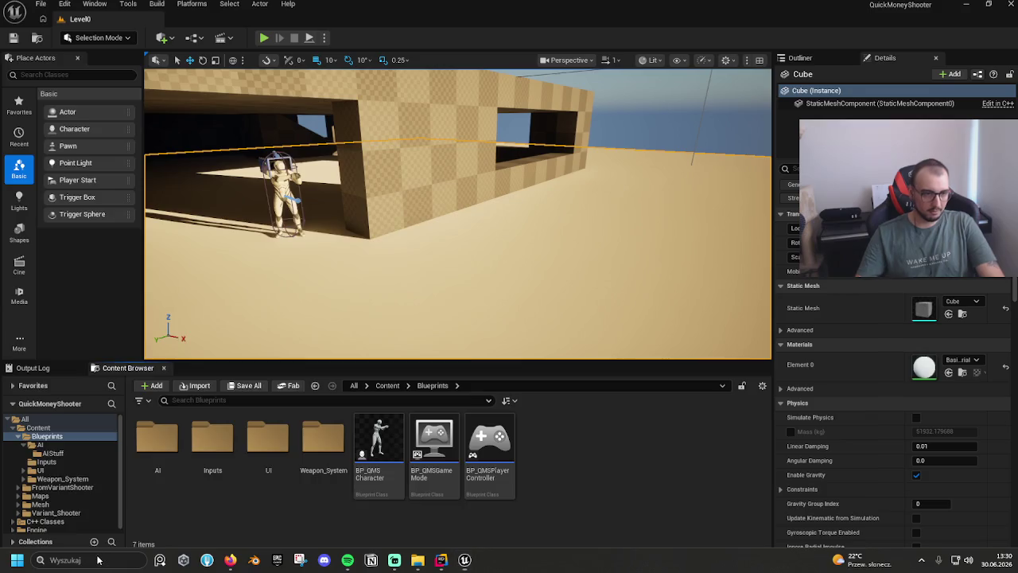
Step: Search the taskbar for 'paint' and launch Paint
{"action": "type", "text": "paint"}
{"action": "key", "text": "Return"}
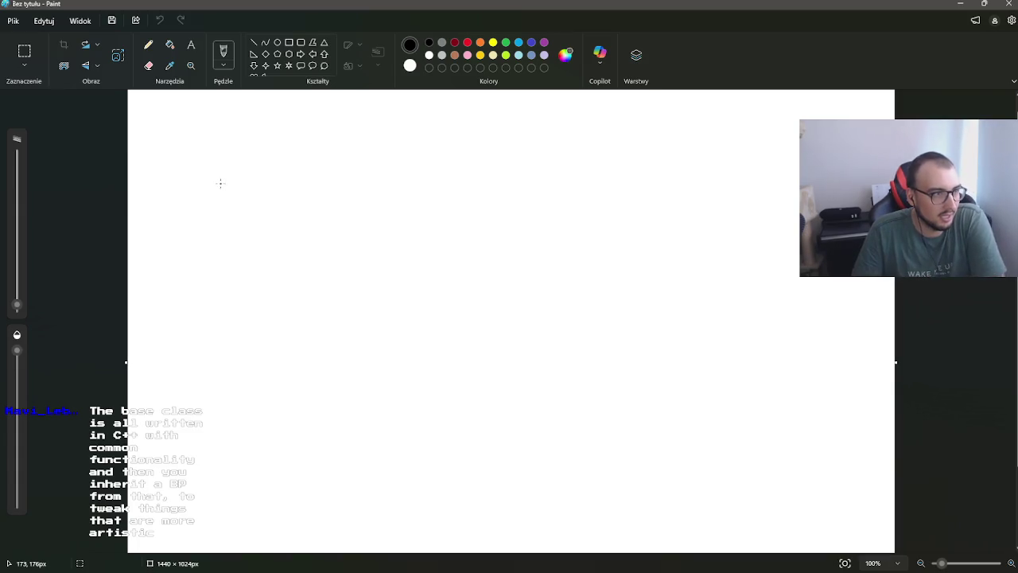
Step: Hand-write 'C++ → address' and the binary digits 00101101 in black
{"action": "mouse_move", "coordinate": [308, 109]}
{"action": "left_mouse_down"}
{"action": "mouse_move", "coordinate": [299, 116]}
{"action": "mouse_move", "coordinate": [309, 128]}
{"action": "left_mouse_up"}
{"action": "mouse_move", "coordinate": [326, 117]}
{"action": "left_mouse_down"}
{"action": "mouse_move", "coordinate": [341, 117]}
{"action": "mouse_move", "coordinate": [332, 127]}
{"action": "mouse_move", "coordinate": [356, 116]}
{"action": "left_mouse_up"}
{"action": "mouse_move", "coordinate": [350, 113]}
{"action": "left_mouse_down"}
{"action": "mouse_move", "coordinate": [350, 133]}
{"action": "mouse_move", "coordinate": [405, 123]}
{"action": "left_mouse_up"}
{"action": "mouse_move", "coordinate": [396, 116]}
{"action": "left_mouse_down"}
{"action": "mouse_move", "coordinate": [406, 122]}
{"action": "mouse_move", "coordinate": [397, 129]}
{"action": "left_mouse_up"}
{"action": "mouse_move", "coordinate": [434, 121]}
{"action": "left_mouse_down"}
{"action": "mouse_move", "coordinate": [424, 125]}
{"action": "mouse_move", "coordinate": [493, 130]}
{"action": "mouse_move", "coordinate": [497, 143]}
{"action": "left_mouse_up"}
{"action": "mouse_move", "coordinate": [614, 128]}
{"action": "left_mouse_down"}
{"action": "mouse_move", "coordinate": [640, 133]}
{"action": "mouse_move", "coordinate": [659, 154]}
{"action": "mouse_move", "coordinate": [672, 151]}
{"action": "mouse_move", "coordinate": [678, 129]}
{"action": "mouse_move", "coordinate": [706, 151]}
{"action": "mouse_move", "coordinate": [752, 135]}
{"action": "mouse_move", "coordinate": [771, 150]}
{"action": "left_mouse_up"}
{"action": "left_click", "coordinate": [740, 104]}
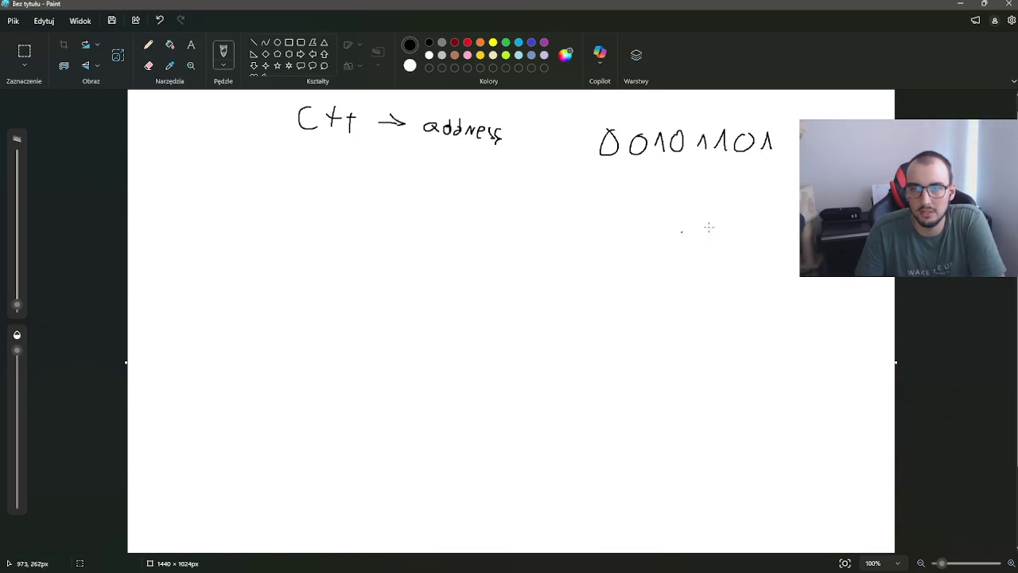
Step: In red, write 'Pawn ←', underline 0010 and begin a box below Pawn
{"action": "left_click", "coordinate": [455, 42]}
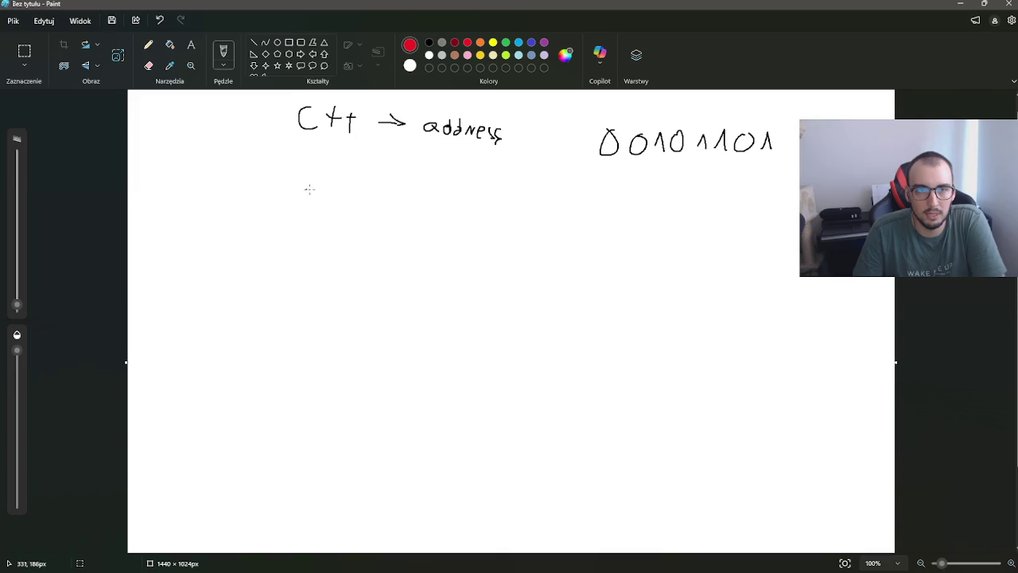
{"action": "left_click_drag", "start_coordinate": [313, 195], "coordinate": [393, 189]}
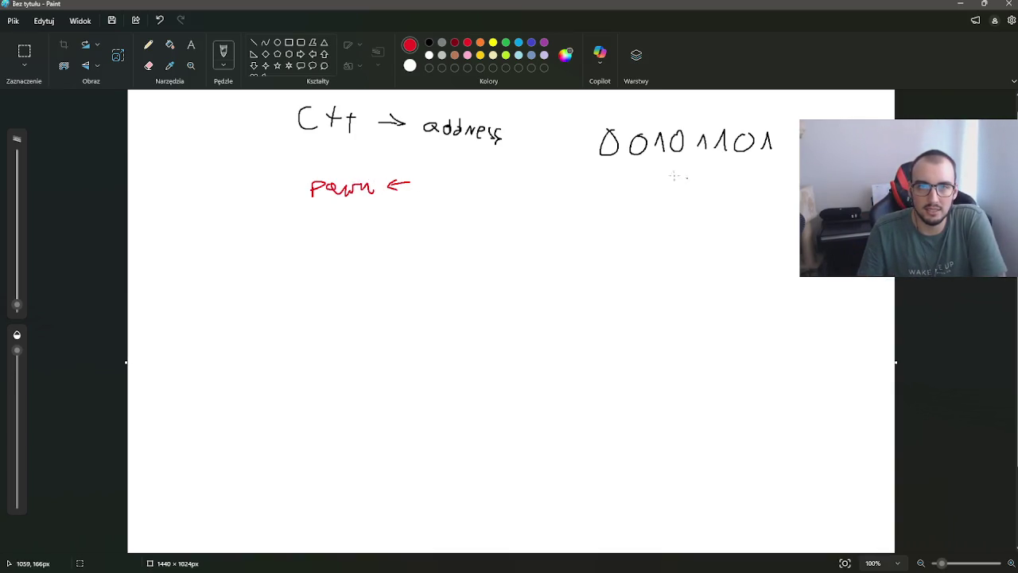
{"action": "mouse_move", "coordinate": [599, 153]}
{"action": "left_mouse_down"}
{"action": "mouse_move", "coordinate": [680, 160]}
{"action": "mouse_move", "coordinate": [689, 148]}
{"action": "left_mouse_up"}
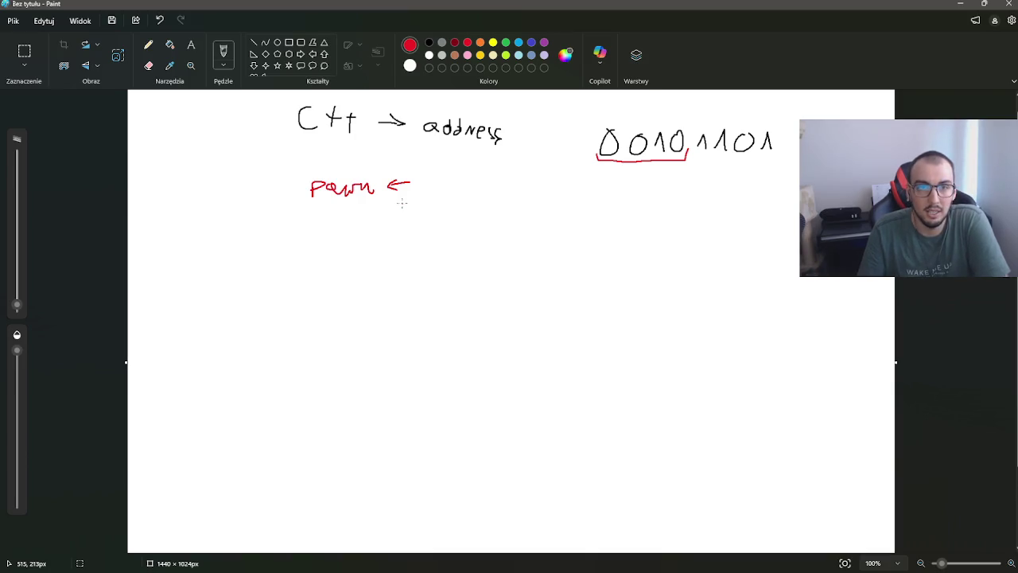
{"action": "mouse_move", "coordinate": [299, 250]}
{"action": "left_mouse_down"}
{"action": "mouse_move", "coordinate": [303, 375]}
{"action": "mouse_move", "coordinate": [334, 250]}
{"action": "mouse_move", "coordinate": [466, 252]}
{"action": "mouse_move", "coordinate": [474, 372]}
{"action": "mouse_move", "coordinate": [285, 381]}
{"action": "left_mouse_up"}
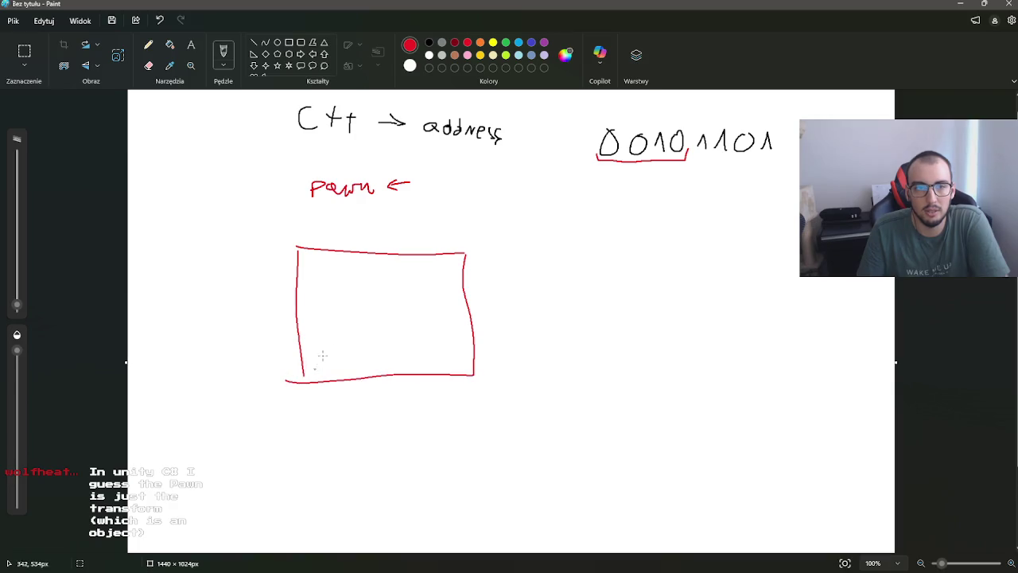
Step: Erase a stray letter above the red box and hand-write 'World' there with pencil and brush
{"action": "left_click_drag", "start_coordinate": [336, 224], "coordinate": [344, 225]}
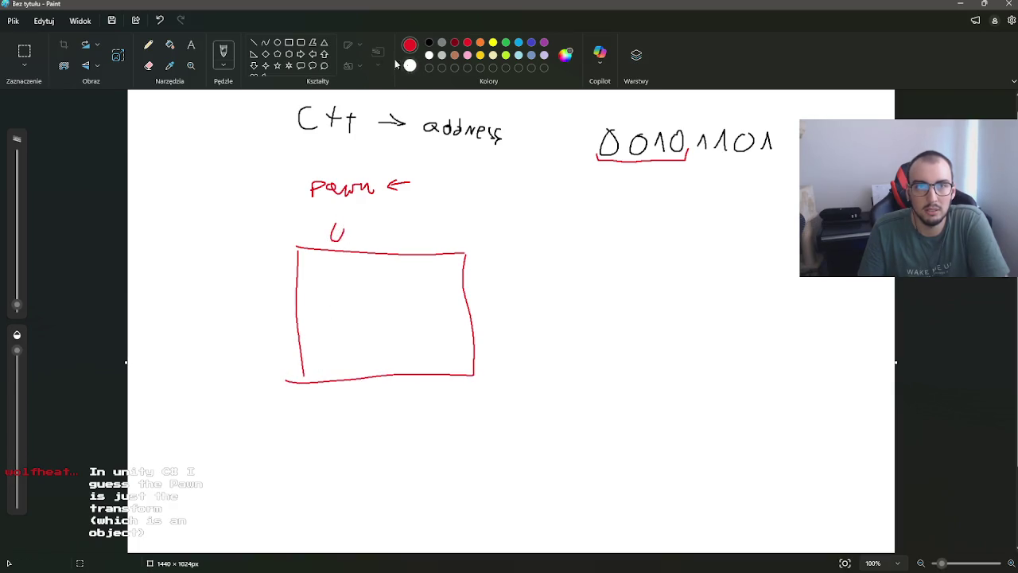
{"action": "left_click", "coordinate": [148, 65]}
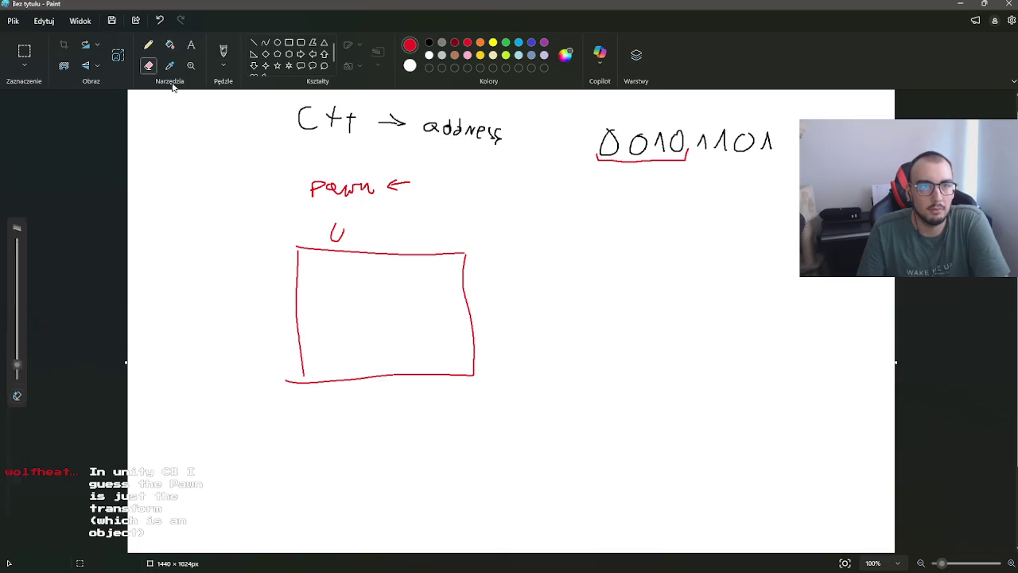
{"action": "mouse_move", "coordinate": [345, 238]}
{"action": "left_mouse_down"}
{"action": "mouse_move", "coordinate": [336, 227]}
{"action": "mouse_move", "coordinate": [350, 226]}
{"action": "left_mouse_up"}
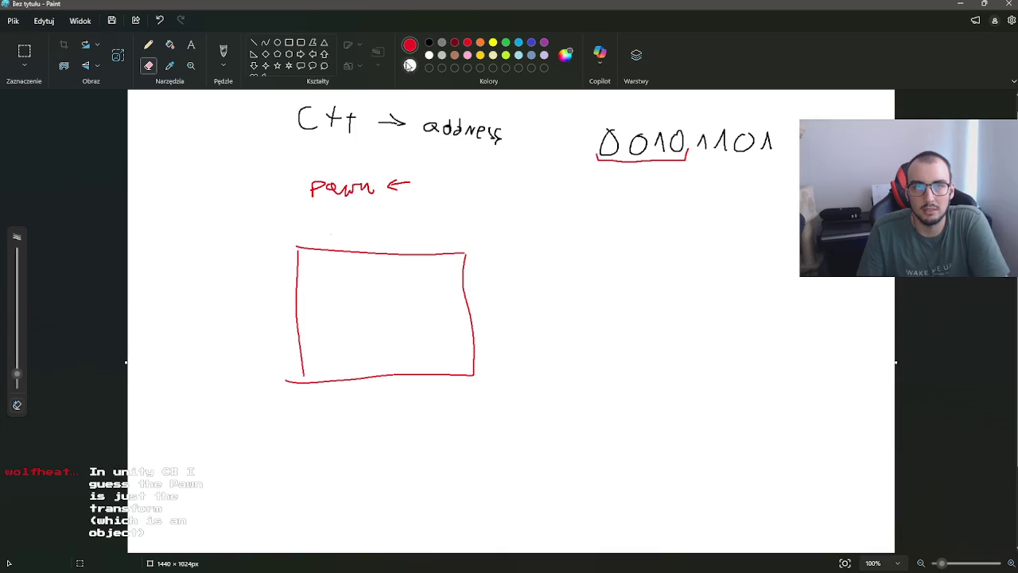
{"action": "left_click", "coordinate": [148, 44]}
{"action": "left_click_drag", "start_coordinate": [316, 223], "coordinate": [331, 216]}
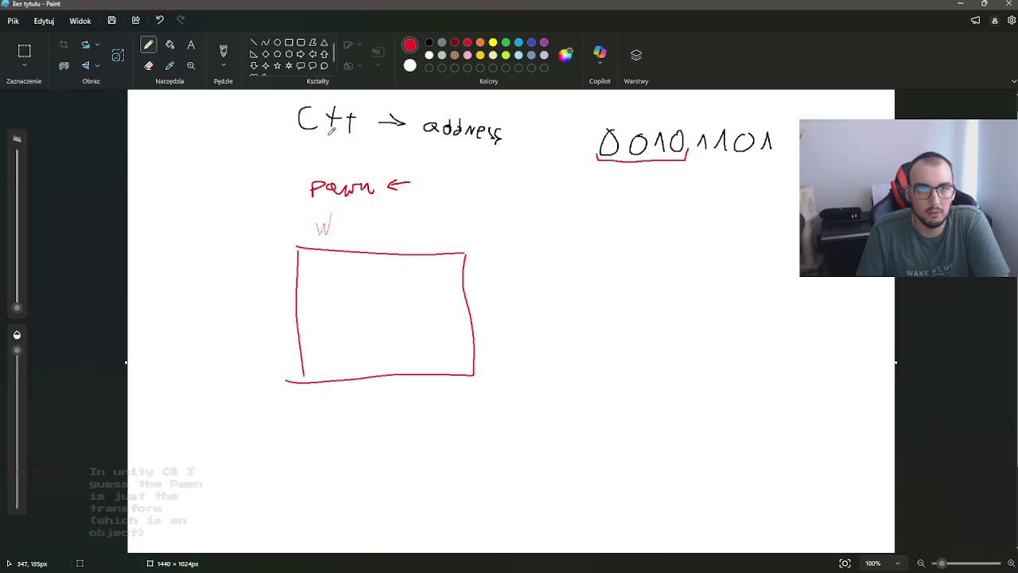
{"action": "left_click", "coordinate": [223, 51]}
{"action": "mouse_move", "coordinate": [313, 226]}
{"action": "left_mouse_down"}
{"action": "mouse_move", "coordinate": [335, 224]}
{"action": "mouse_move", "coordinate": [335, 208]}
{"action": "mouse_move", "coordinate": [343, 235]}
{"action": "mouse_move", "coordinate": [351, 228]}
{"action": "left_mouse_up"}
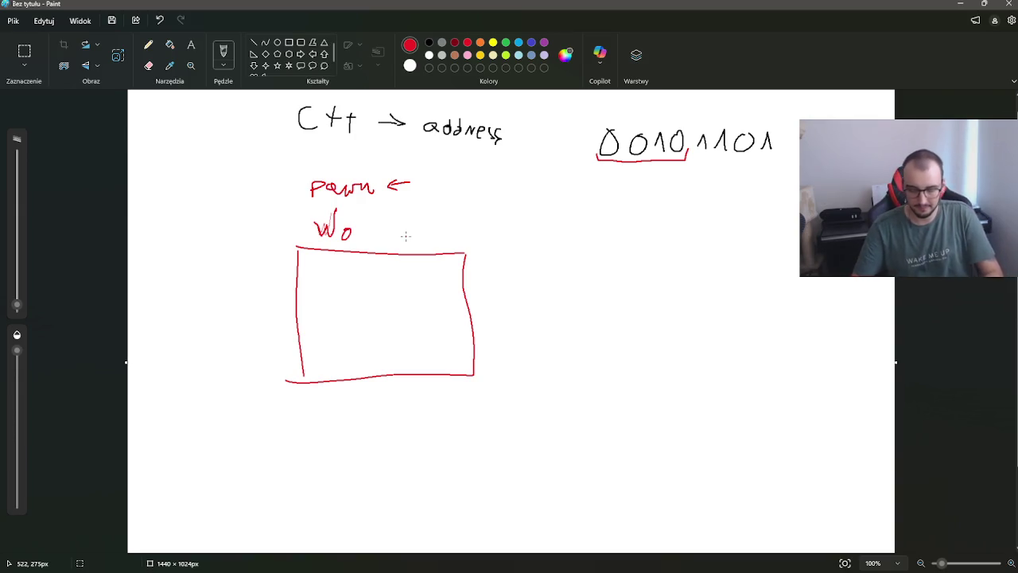
{"action": "mouse_move", "coordinate": [355, 238]}
{"action": "left_mouse_down"}
{"action": "mouse_move", "coordinate": [369, 219]}
{"action": "mouse_move", "coordinate": [357, 238]}
{"action": "left_mouse_up"}
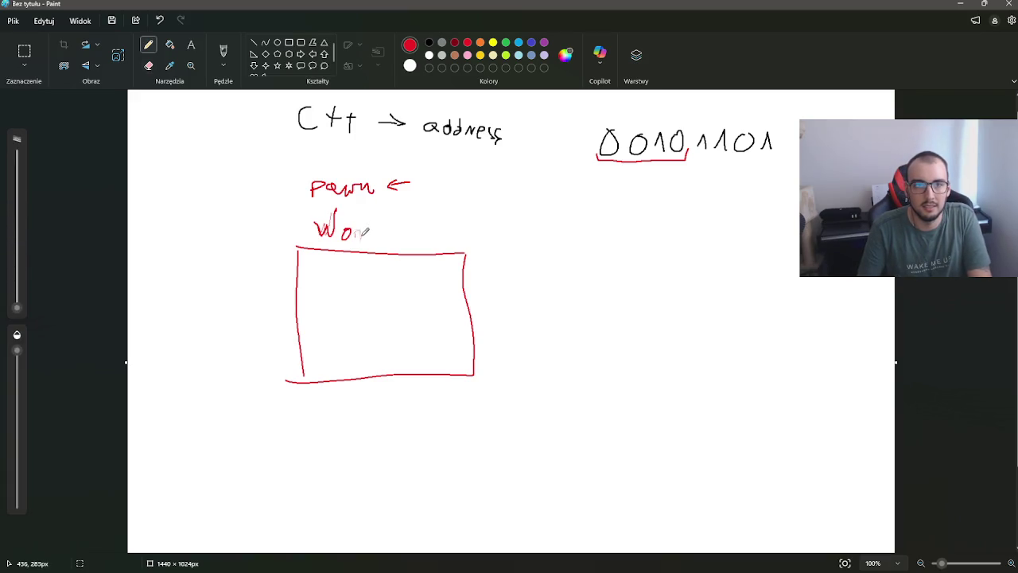
{"action": "left_click", "coordinate": [224, 54]}
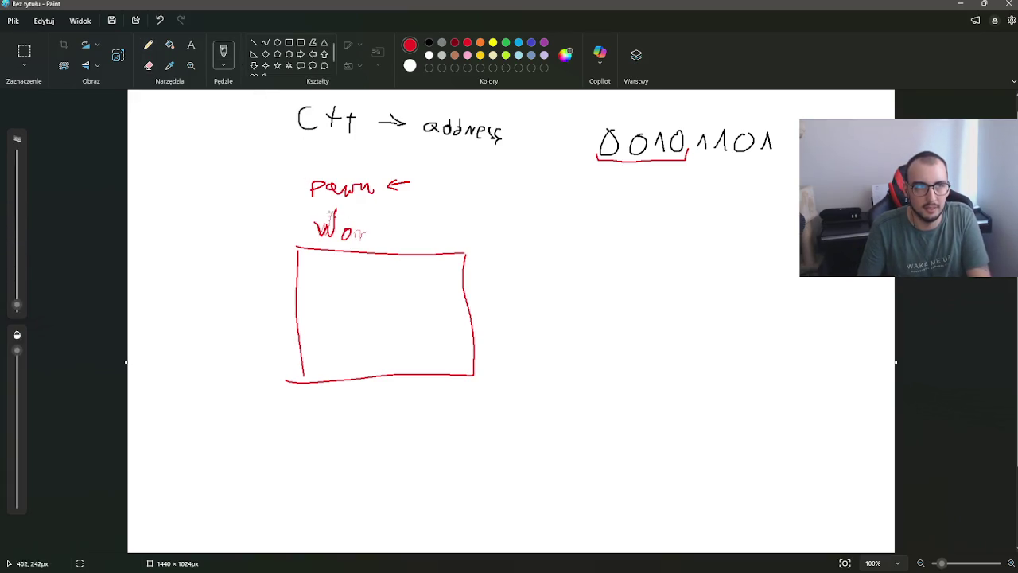
{"action": "left_click_drag", "start_coordinate": [352, 236], "coordinate": [397, 235]}
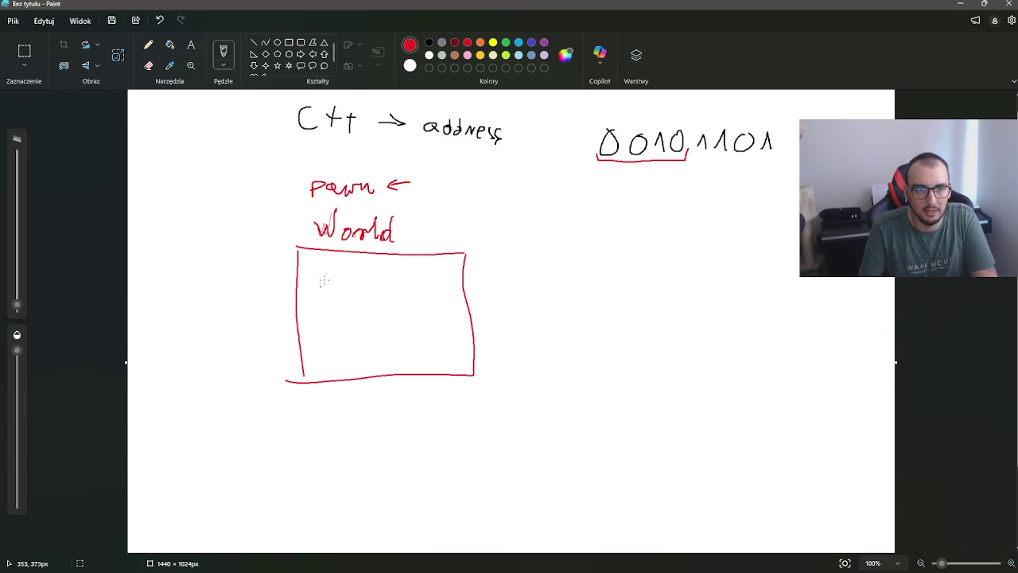
Step: Replace a 'Character' label with an inner red rectangle labelled 'Level' inside the box
{"action": "mouse_move", "coordinate": [313, 264]}
{"action": "left_mouse_down"}
{"action": "mouse_move", "coordinate": [365, 267]}
{"action": "mouse_move", "coordinate": [321, 294]}
{"action": "mouse_move", "coordinate": [340, 295]}
{"action": "left_mouse_up"}
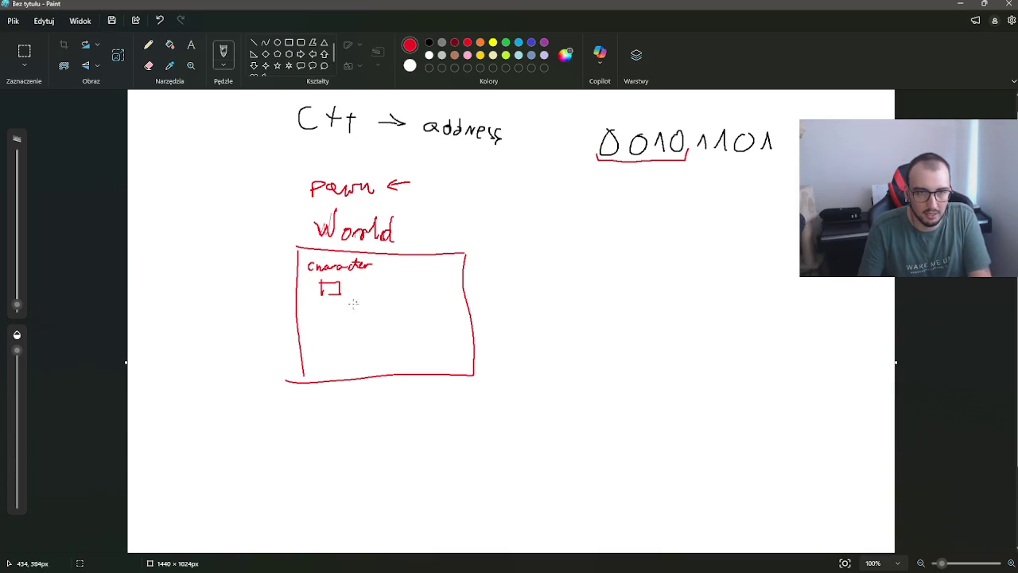
{"action": "key", "text": "e"}
{"action": "left_click_drag", "start_coordinate": [372, 267], "coordinate": [359, 264]}
{"action": "left_click_drag", "start_coordinate": [305, 272], "coordinate": [341, 294]}
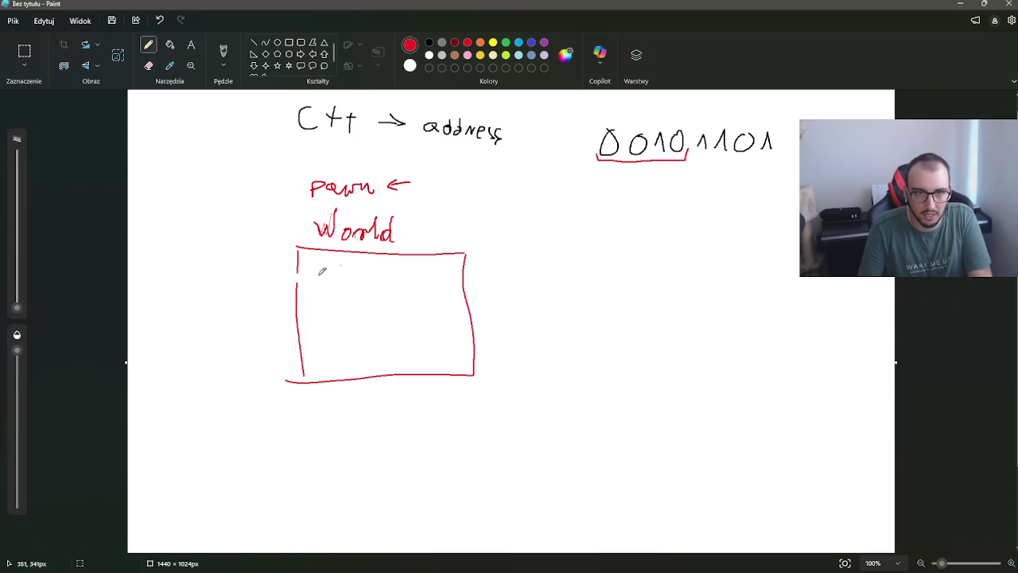
{"action": "left_click", "coordinate": [225, 48]}
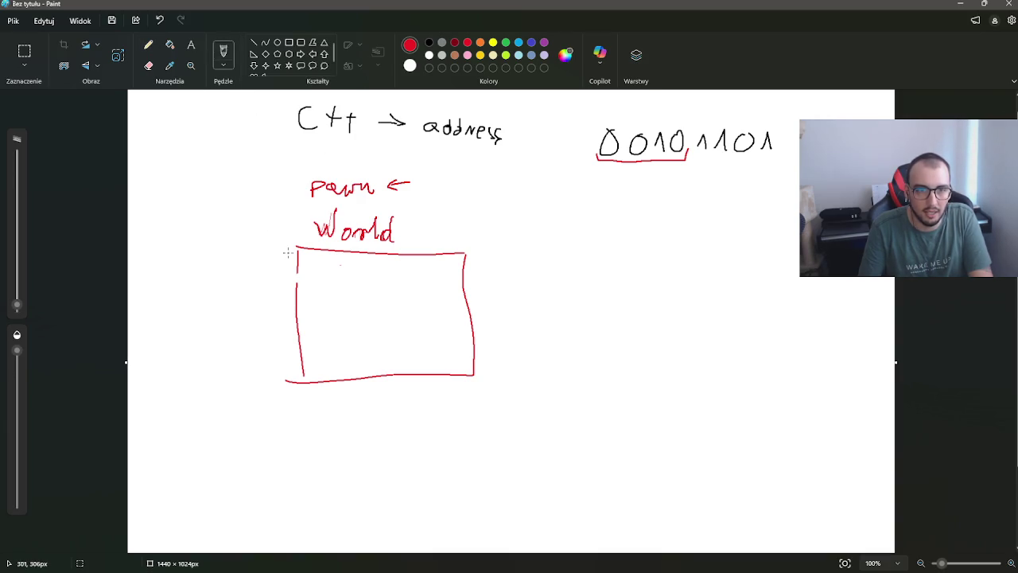
{"action": "mouse_move", "coordinate": [326, 270]}
{"action": "left_mouse_down"}
{"action": "mouse_move", "coordinate": [324, 348]}
{"action": "mouse_move", "coordinate": [397, 275]}
{"action": "mouse_move", "coordinate": [401, 345]}
{"action": "mouse_move", "coordinate": [348, 347]}
{"action": "left_mouse_up"}
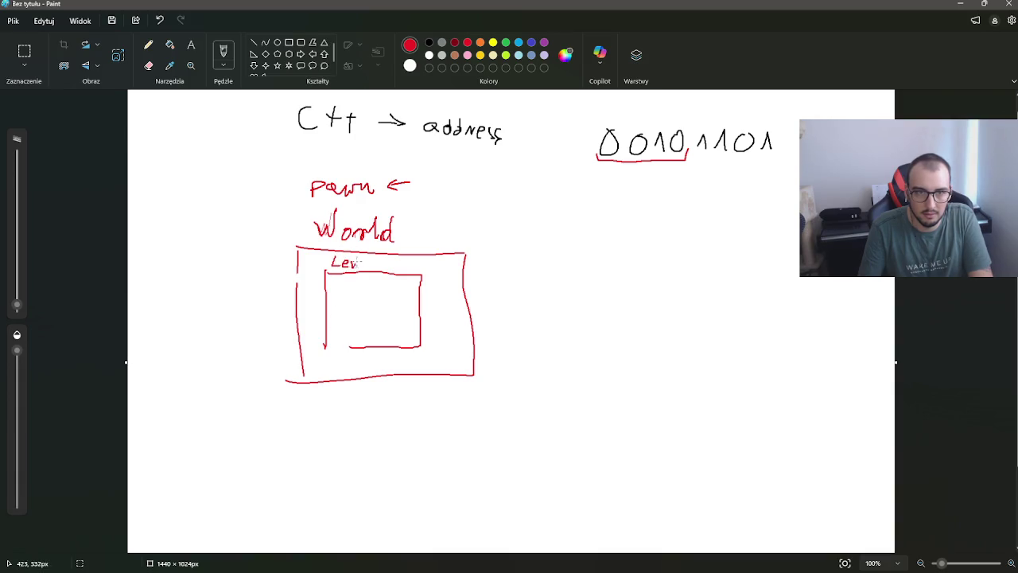
{"action": "mouse_move", "coordinate": [358, 266]}
{"action": "left_mouse_down"}
{"action": "mouse_move", "coordinate": [451, 267]}
{"action": "mouse_move", "coordinate": [443, 284]}
{"action": "left_mouse_up"}
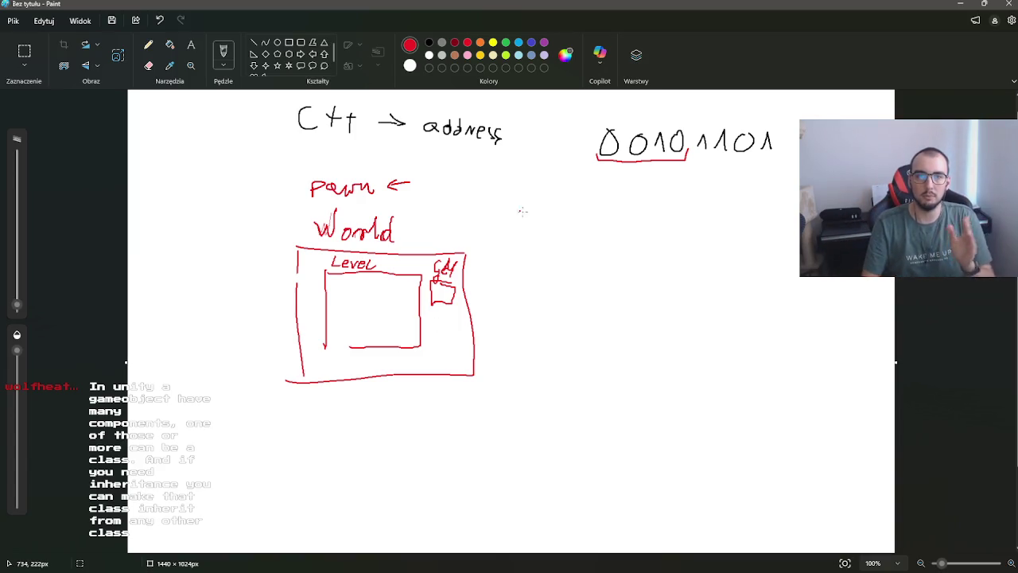
Step: Draw red arrows from World, Level and Gdt to the digit groups, bracketing 110
{"action": "mouse_move", "coordinate": [414, 228]}
{"action": "left_mouse_down"}
{"action": "mouse_move", "coordinate": [603, 167]}
{"action": "mouse_move", "coordinate": [603, 181]}
{"action": "left_mouse_up"}
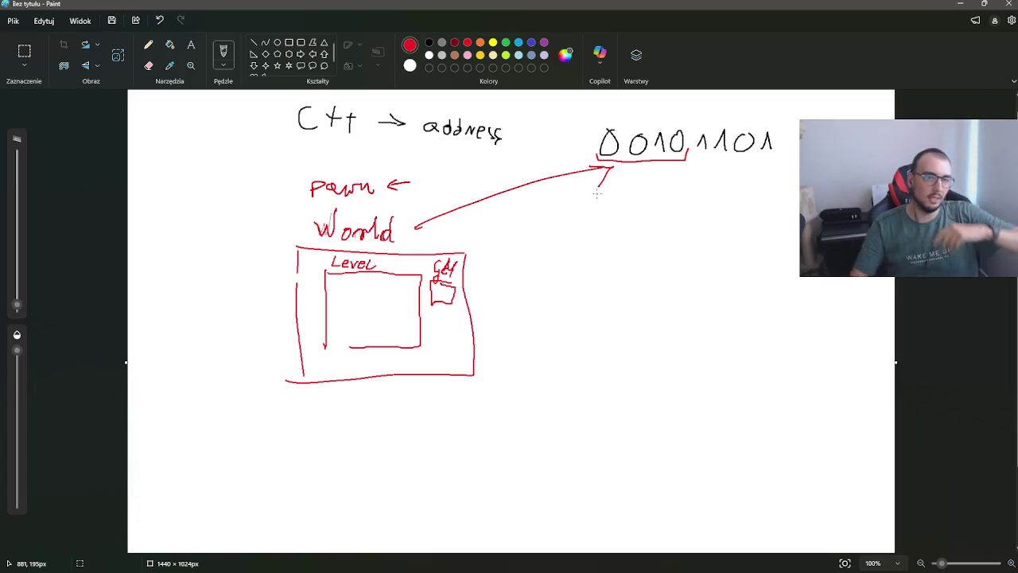
{"action": "left_click_drag", "start_coordinate": [382, 271], "coordinate": [718, 172]}
{"action": "mouse_move", "coordinate": [690, 138]}
{"action": "left_mouse_down"}
{"action": "mouse_move", "coordinate": [699, 159]}
{"action": "mouse_move", "coordinate": [730, 143]}
{"action": "left_mouse_up"}
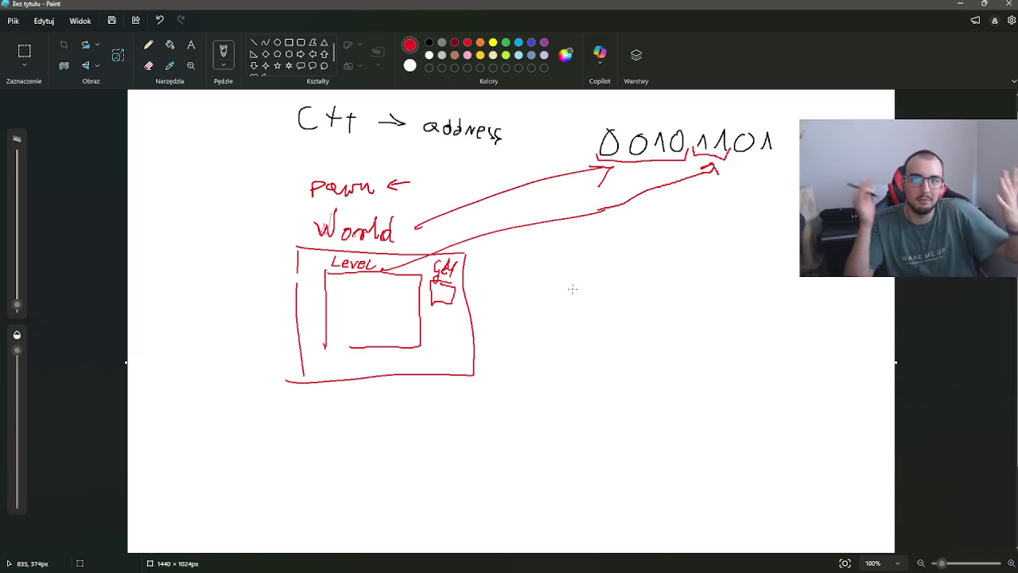
{"action": "mouse_move", "coordinate": [455, 288]}
{"action": "left_mouse_down"}
{"action": "mouse_move", "coordinate": [739, 196]}
{"action": "mouse_move", "coordinate": [741, 162]}
{"action": "mouse_move", "coordinate": [749, 171]}
{"action": "mouse_move", "coordinate": [788, 140]}
{"action": "left_mouse_up"}
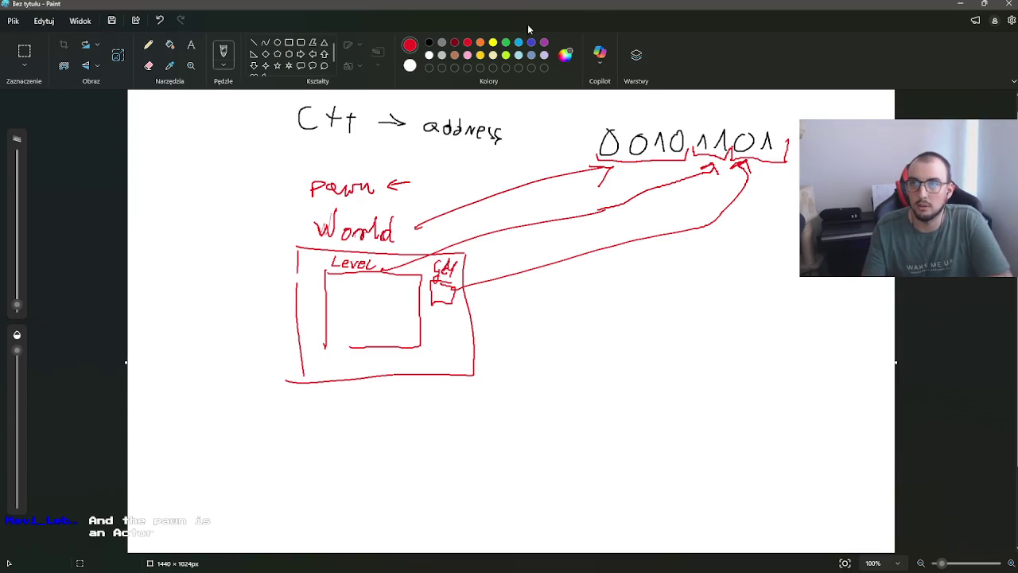
Step: Minimize Paint and switch to the Firefox window showing 'squatting houses' results
{"action": "left_click", "coordinate": [960, 4]}
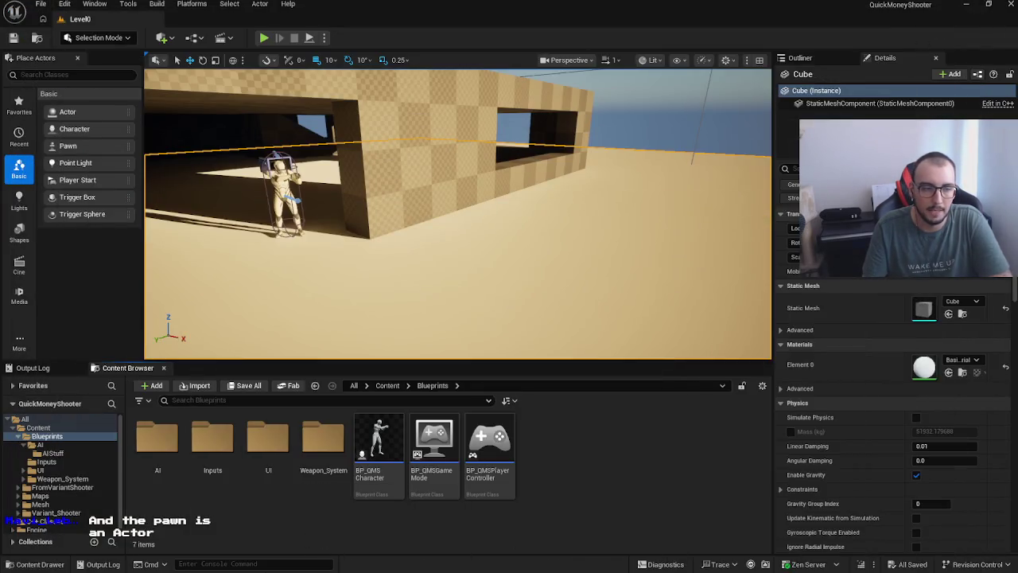
{"action": "key", "text": "alt+Tab"}
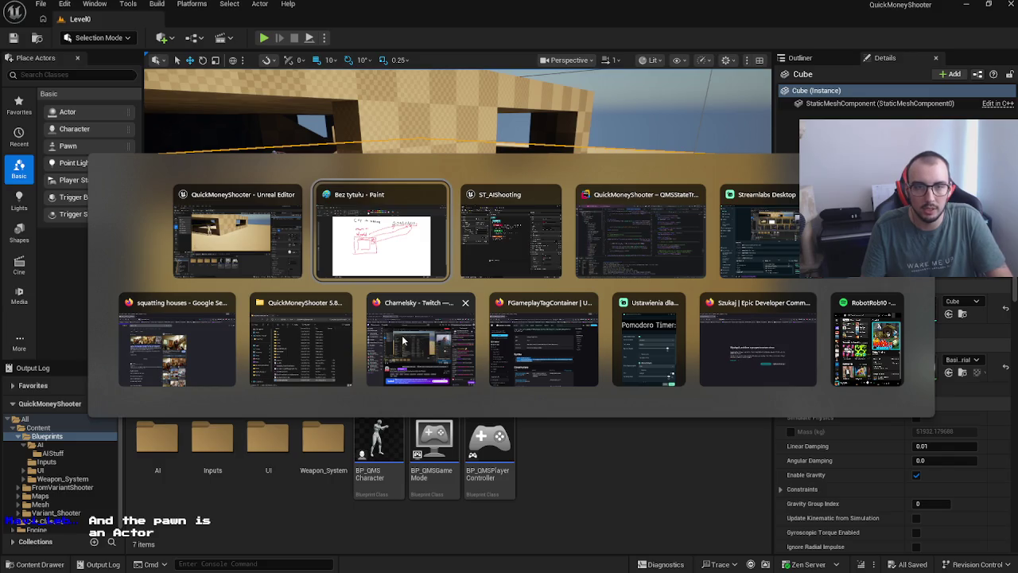
{"action": "left_click", "coordinate": [177, 345]}
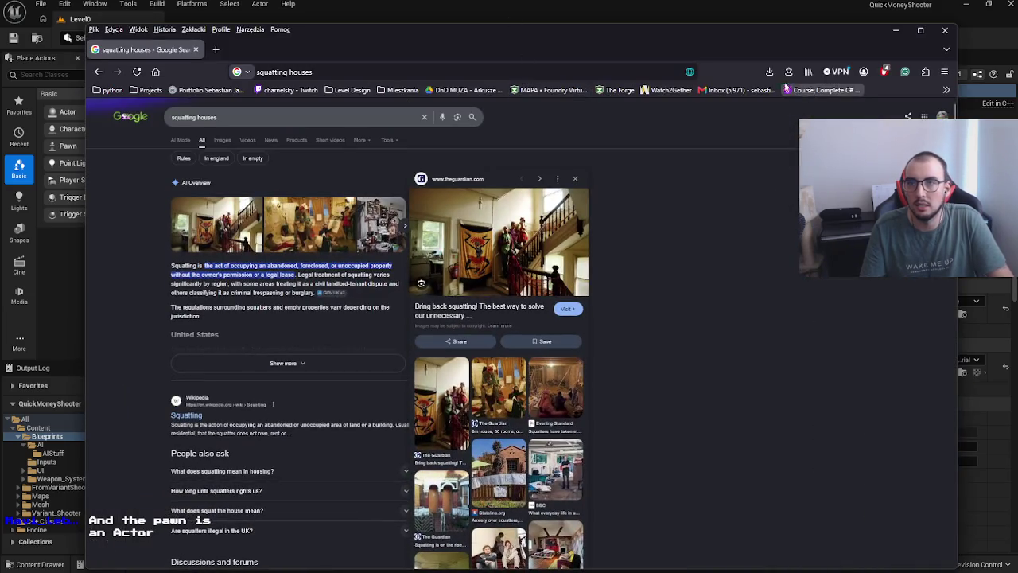
Step: Open the portfolio bookmark and go to its Programming game development page
{"action": "left_click", "coordinate": [208, 90]}
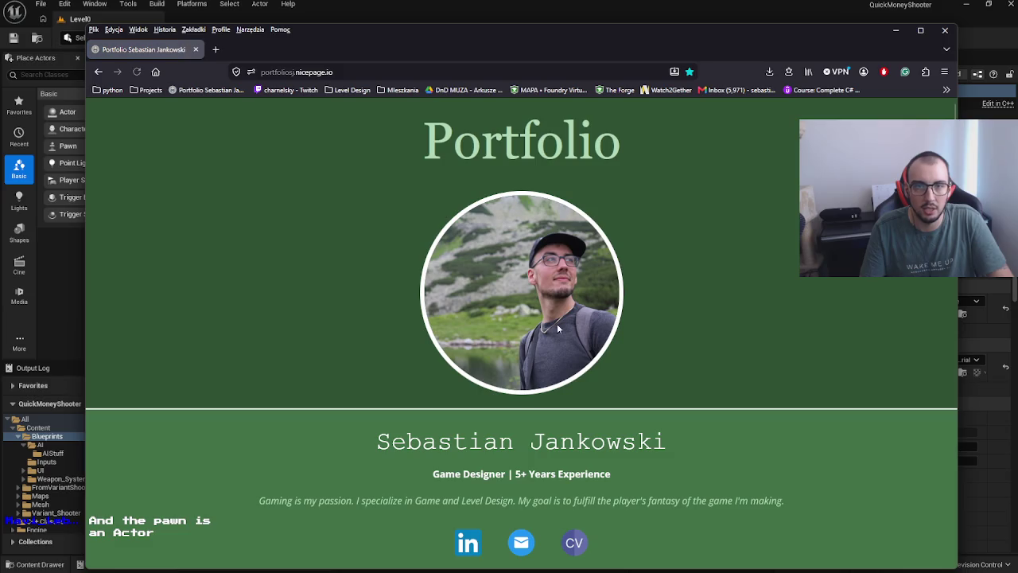
{"action": "scroll", "coordinate": [557, 328], "scroll_direction": "down", "scroll_amount": 8}
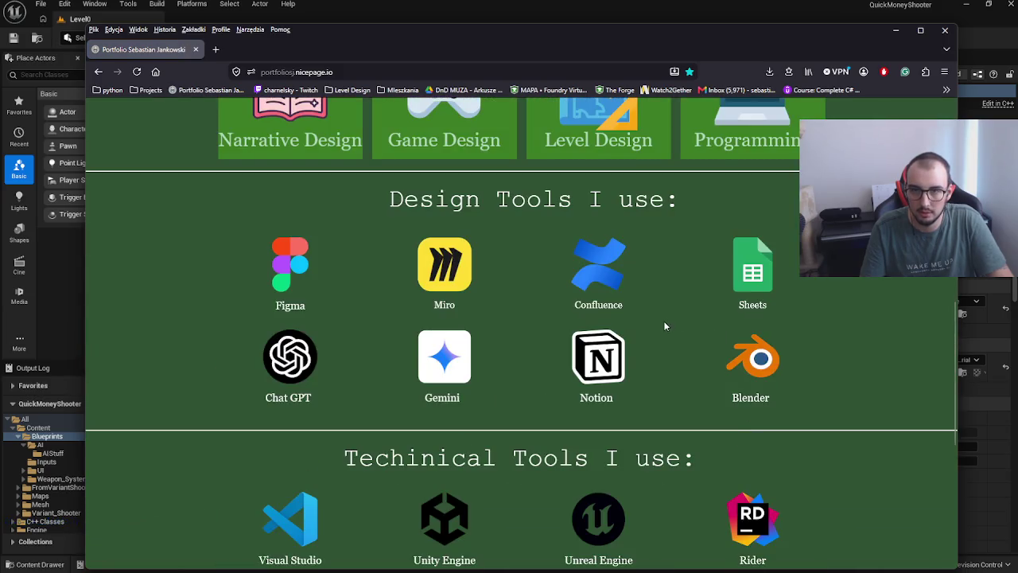
{"action": "scroll", "coordinate": [663, 320], "scroll_direction": "up", "scroll_amount": 2}
{"action": "left_click", "coordinate": [771, 258]}
{"action": "scroll", "coordinate": [770, 387], "scroll_direction": "down", "scroll_amount": 5}
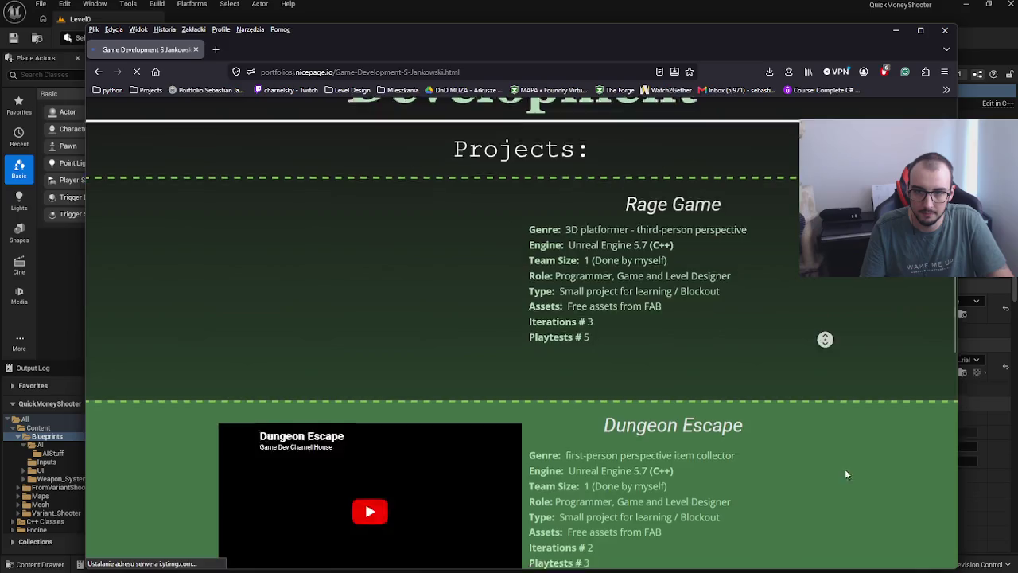
{"action": "scroll", "coordinate": [845, 474], "scroll_direction": "down", "scroll_amount": 7}
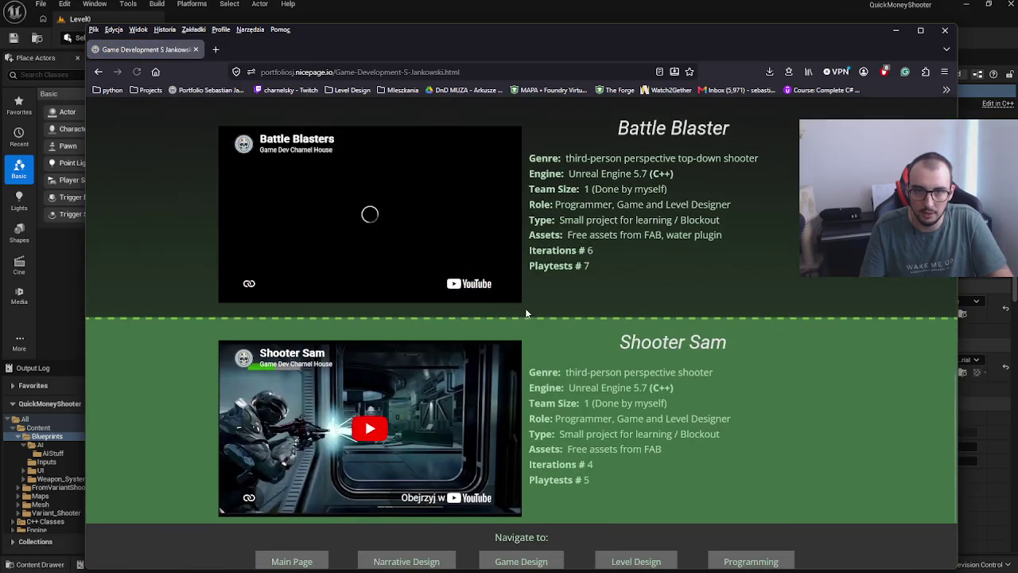
Step: Open the Battle Blasters YouTube embed and view it in the new tab
{"action": "left_click", "coordinate": [422, 283]}
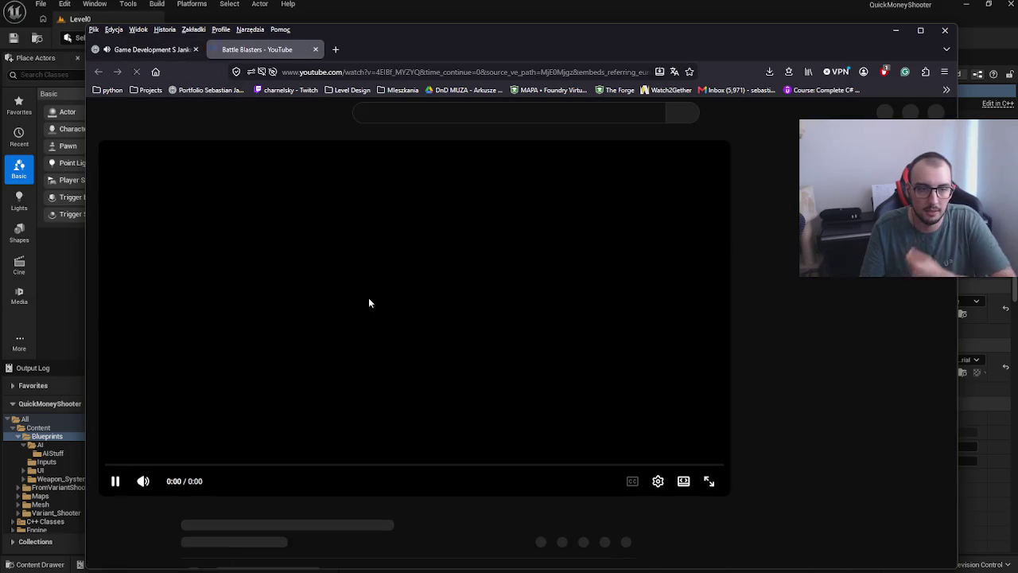
{"action": "key", "text": "ctrl+Tab"}
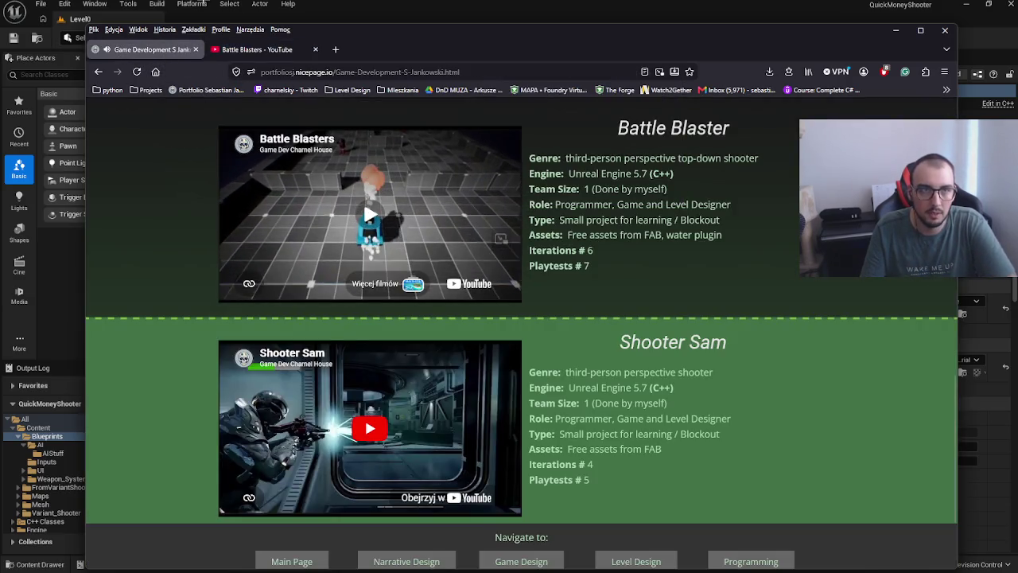
{"action": "left_click", "coordinate": [254, 49]}
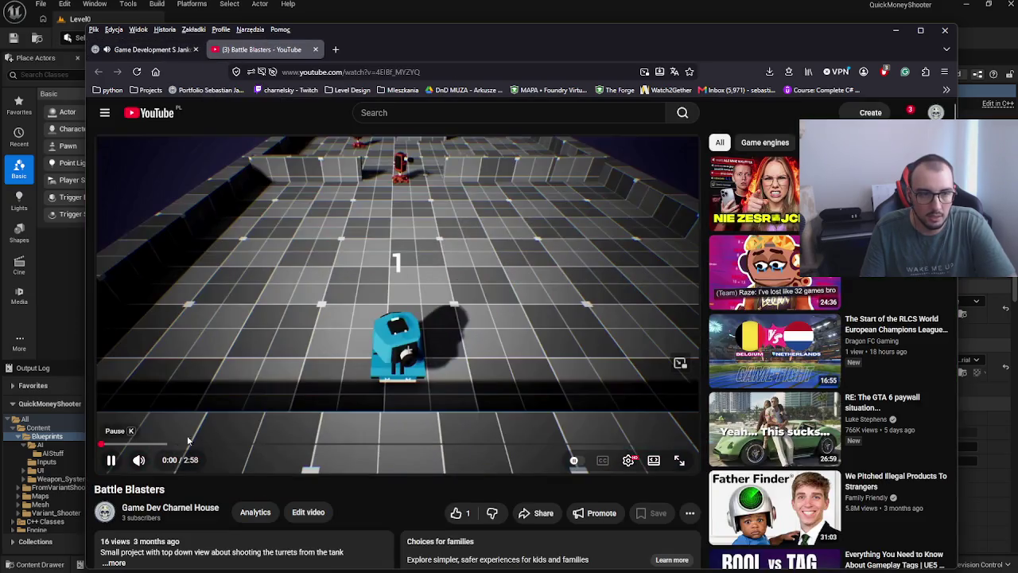
{"action": "left_click", "coordinate": [513, 271]}
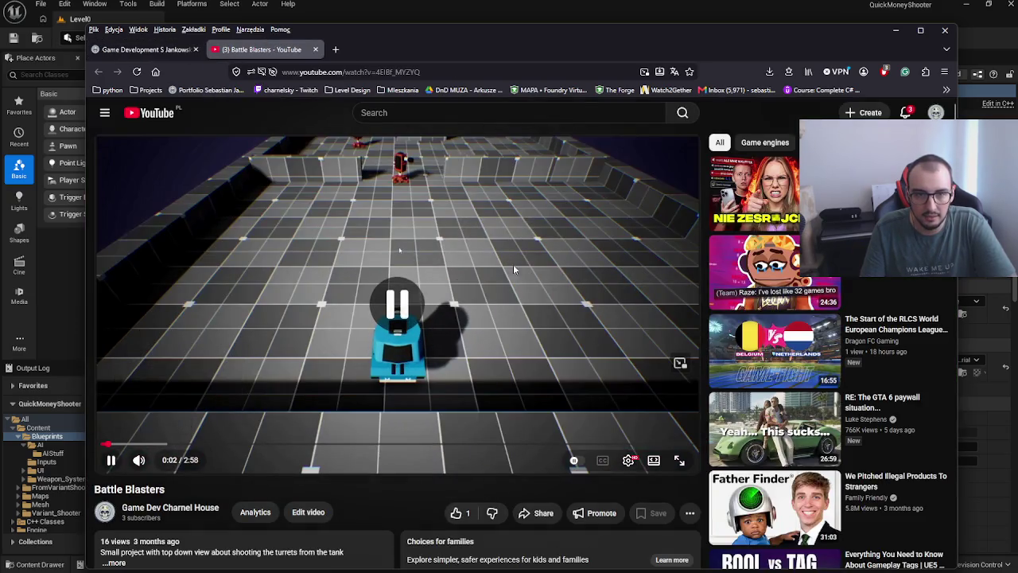
{"action": "left_click", "coordinate": [390, 194]}
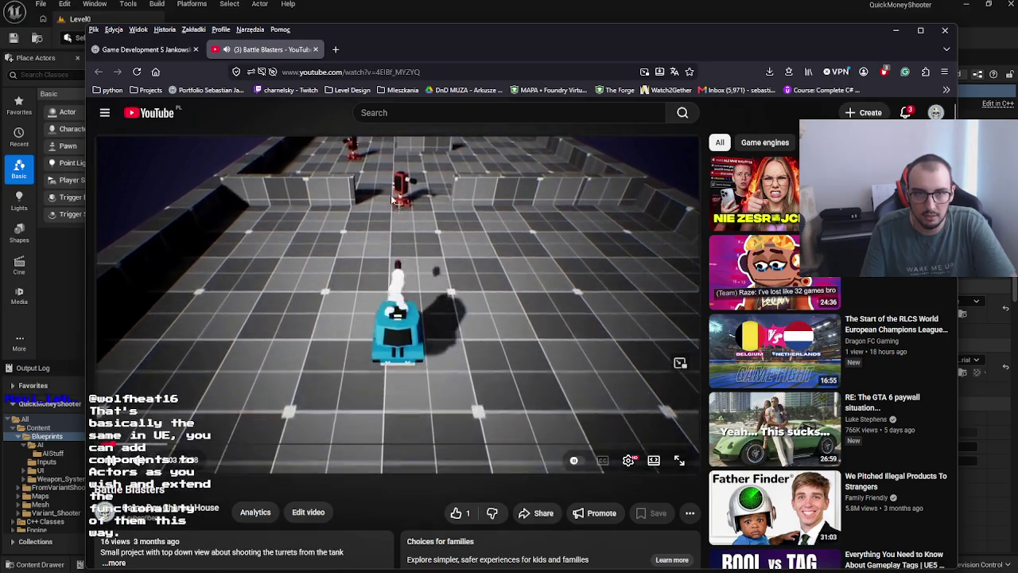
{"action": "left_click", "coordinate": [381, 280]}
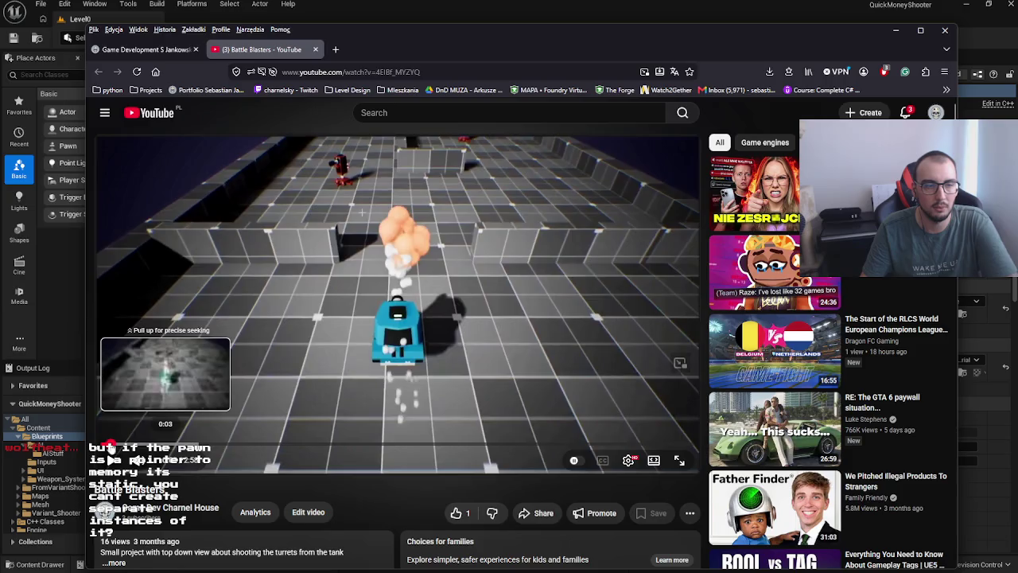
{"action": "left_click", "coordinate": [111, 447]}
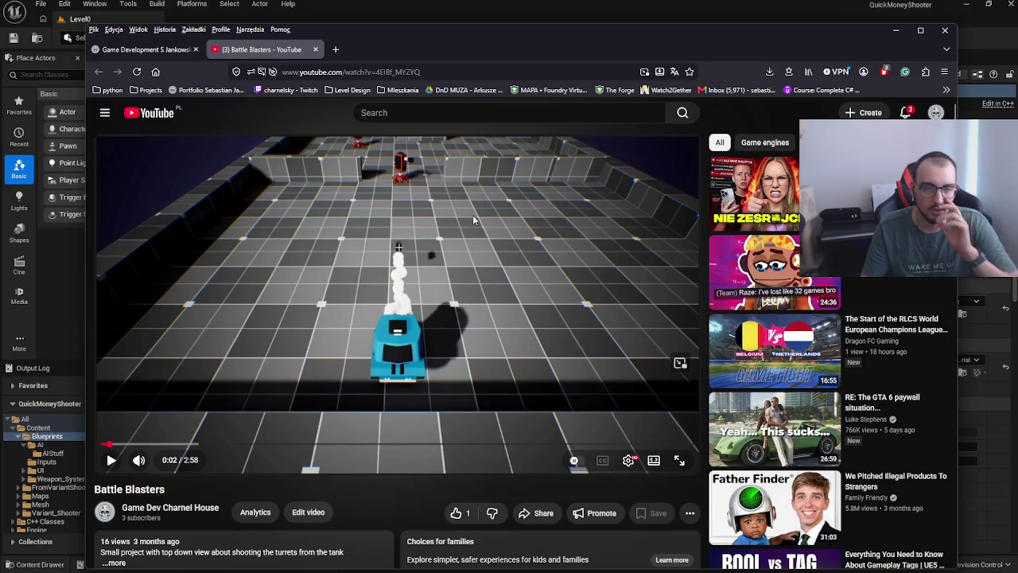
{"action": "left_click", "coordinate": [434, 276]}
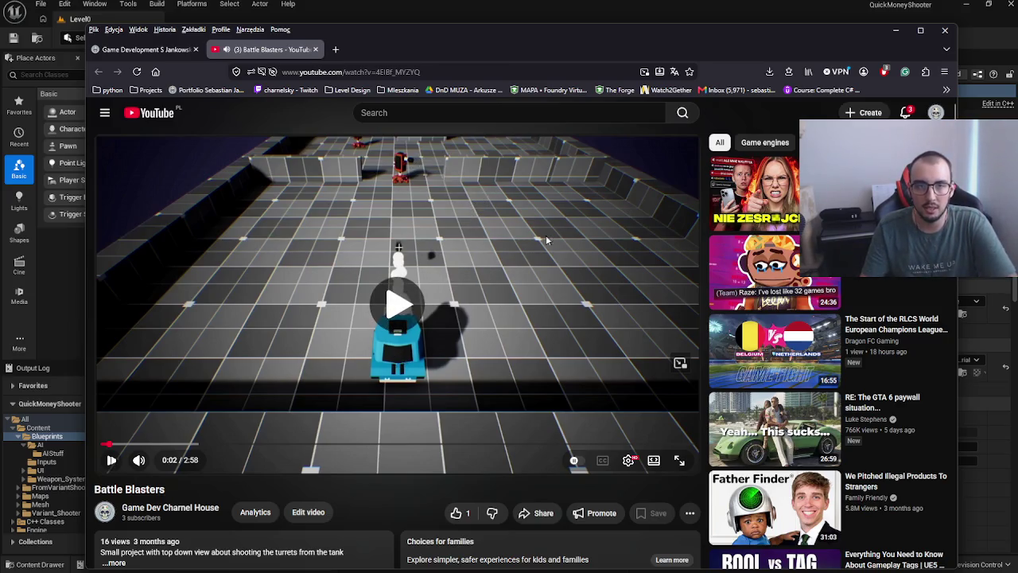
{"action": "left_click", "coordinate": [490, 290]}
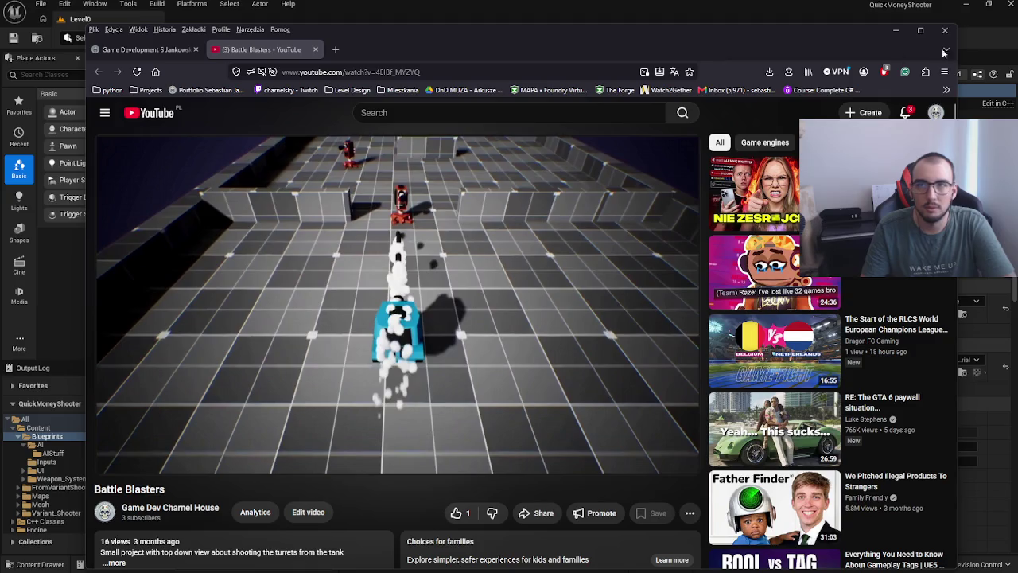
{"action": "left_click", "coordinate": [945, 30]}
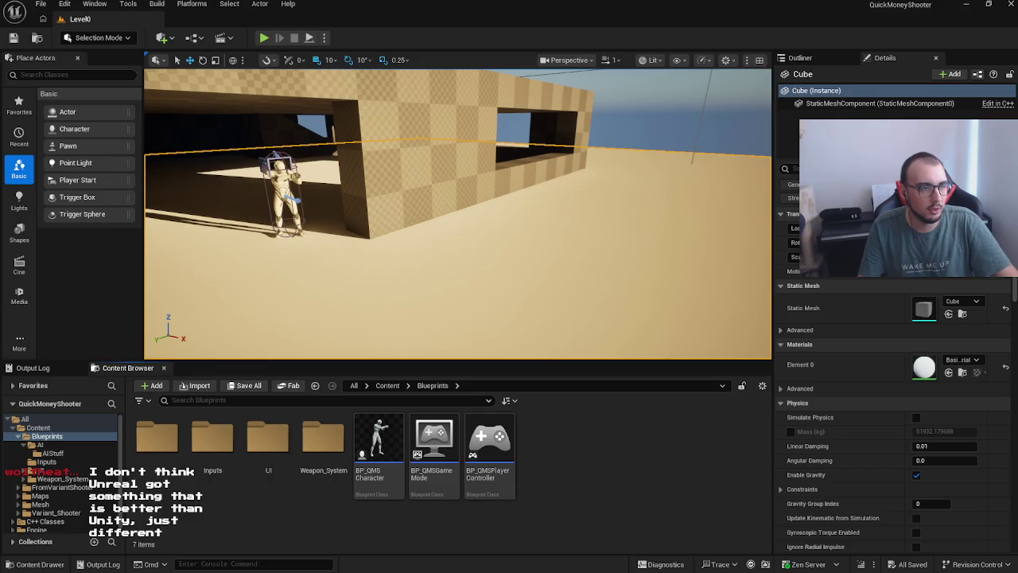
Step: Start a new Blueprint Class in the Blueprints folder and browse the All Classes list
{"action": "right_click", "coordinate": [608, 420]}
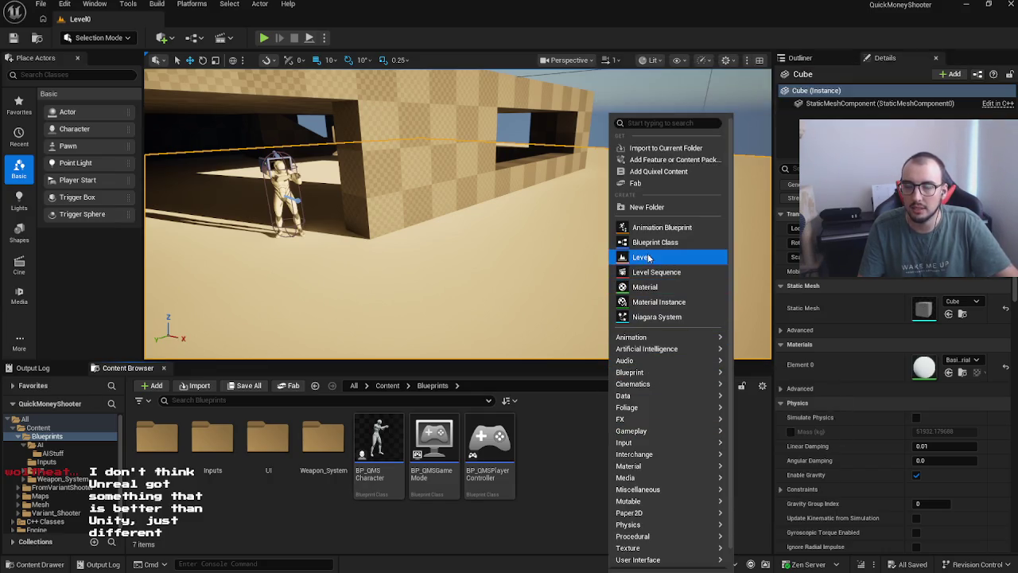
{"action": "mouse_move", "coordinate": [672, 388]}
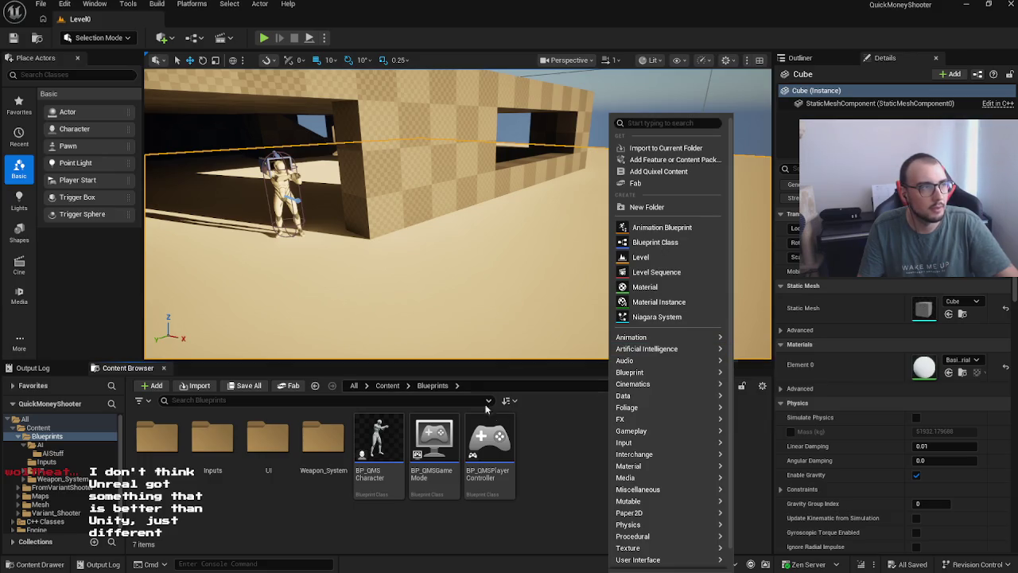
{"action": "left_click", "coordinate": [673, 244]}
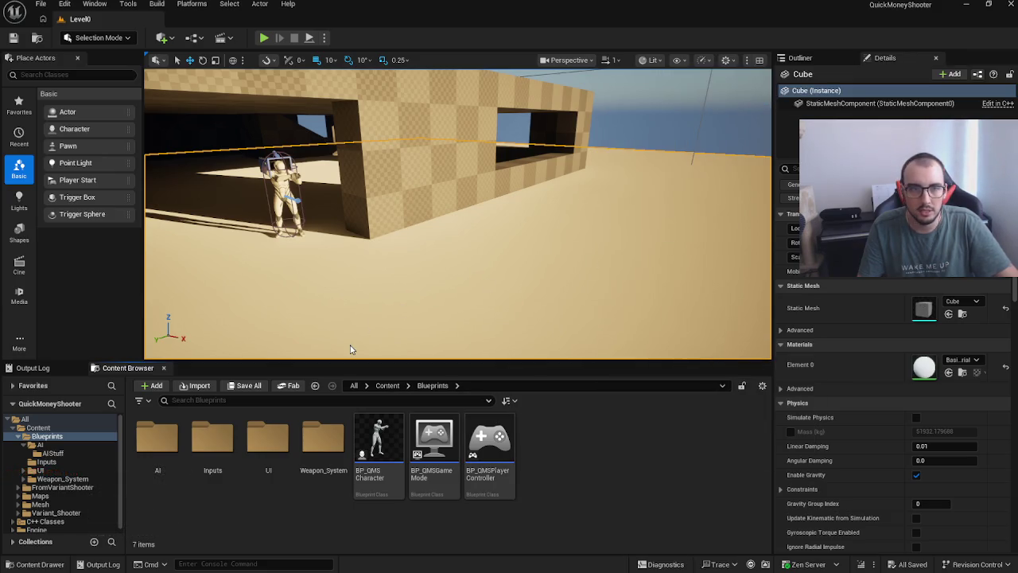
{"action": "scroll", "coordinate": [429, 429], "scroll_direction": "down", "scroll_amount": 2}
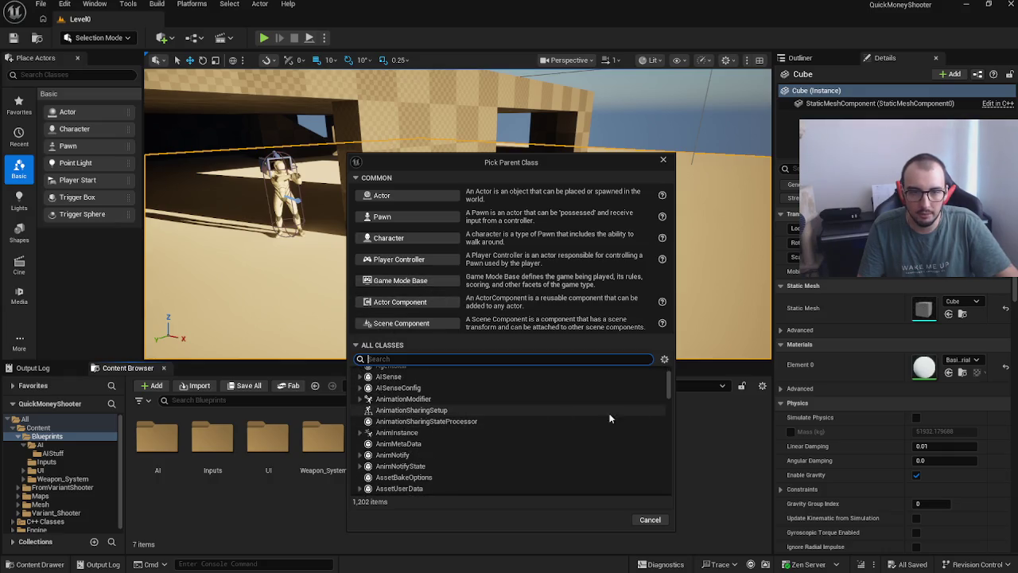
{"action": "left_click", "coordinate": [398, 388]}
{"action": "mouse_move", "coordinate": [670, 389]}
{"action": "left_mouse_down"}
{"action": "mouse_move", "coordinate": [667, 483]}
{"action": "mouse_move", "coordinate": [668, 380]}
{"action": "left_mouse_up"}
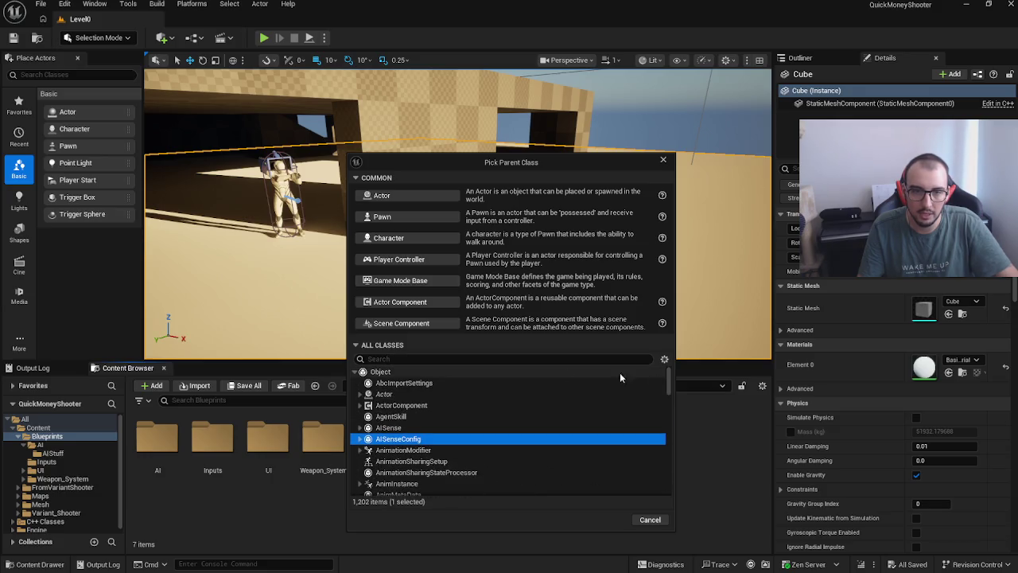
Step: Filter parent classes by 'qms' and confirm QMSCharacter as the parent
{"action": "left_click", "coordinate": [480, 358]}
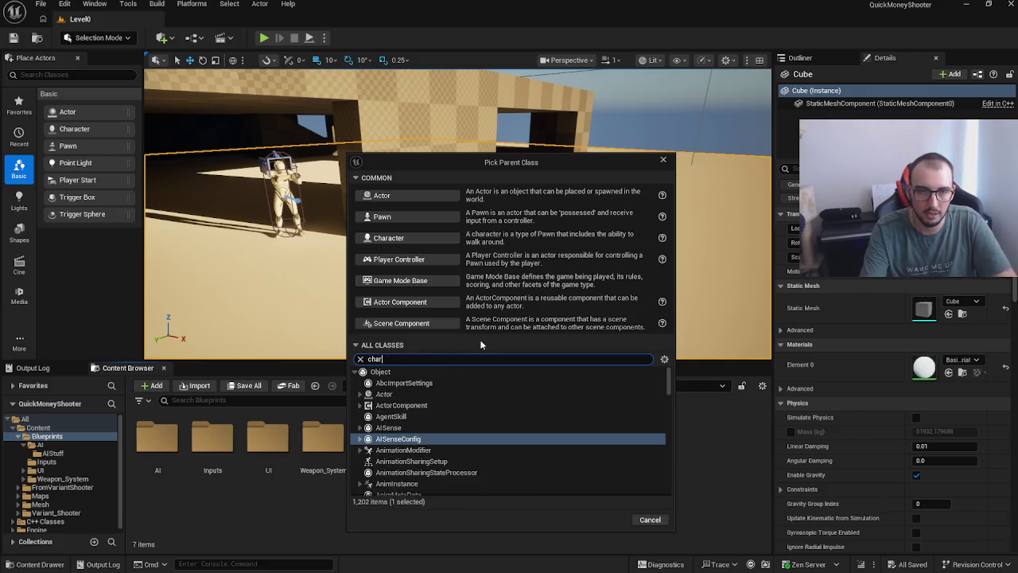
{"action": "type", "text": "qms"}
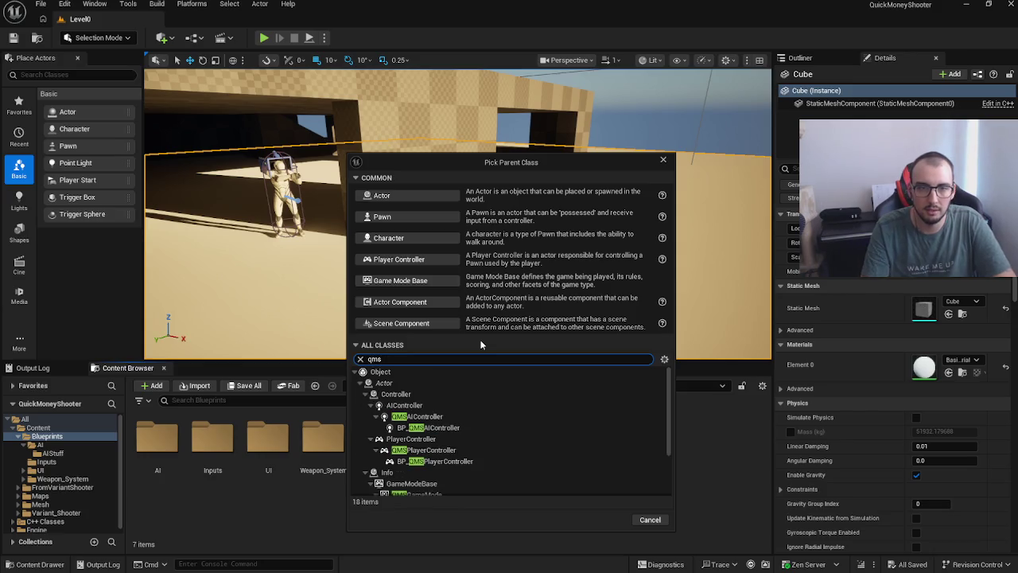
{"action": "left_click", "coordinate": [469, 428]}
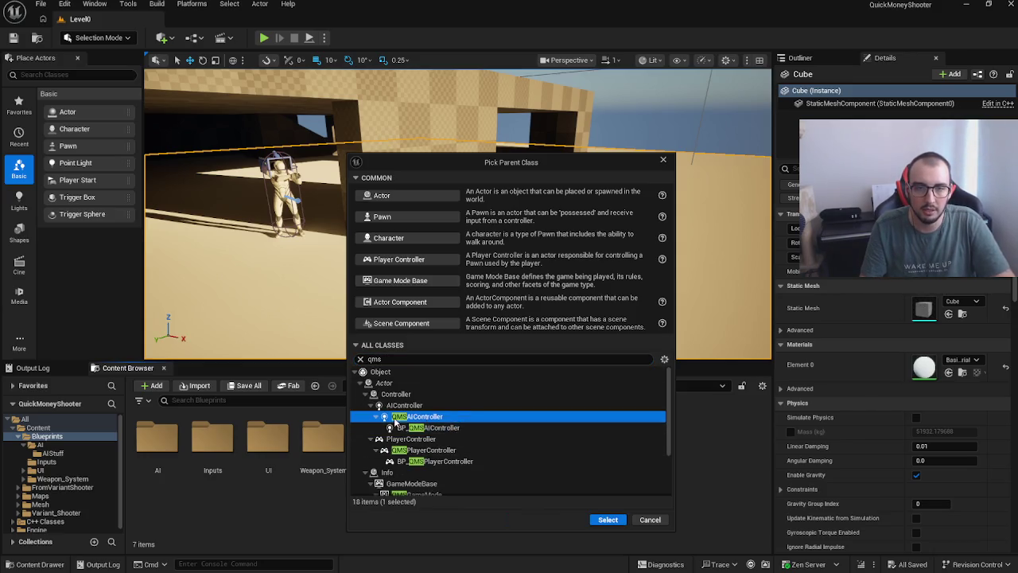
{"action": "left_click", "coordinate": [447, 450]}
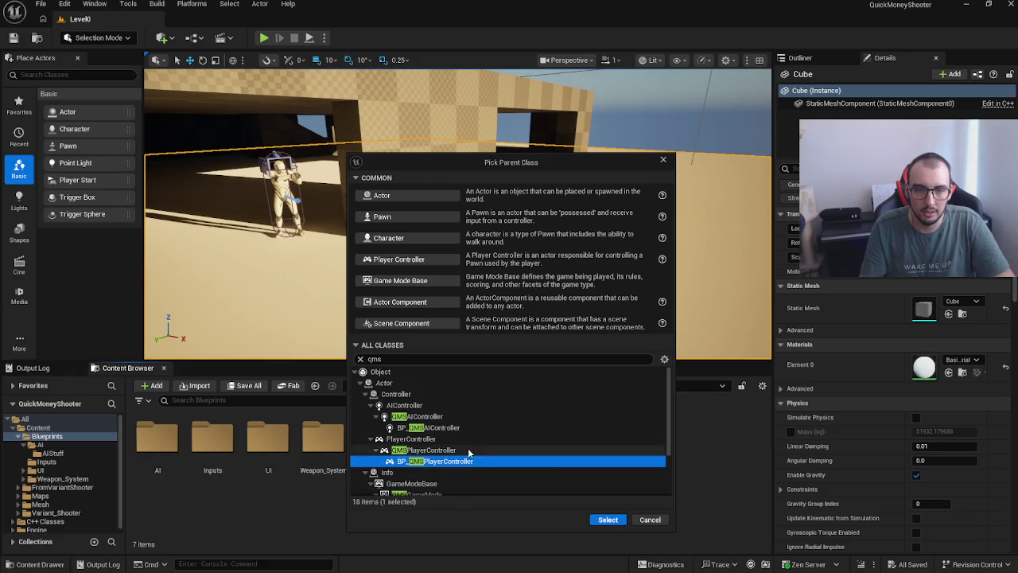
{"action": "scroll", "coordinate": [501, 469], "scroll_direction": "down", "scroll_amount": 3}
{"action": "scroll", "coordinate": [505, 477], "scroll_direction": "down", "scroll_amount": 1}
{"action": "left_click", "coordinate": [446, 468]}
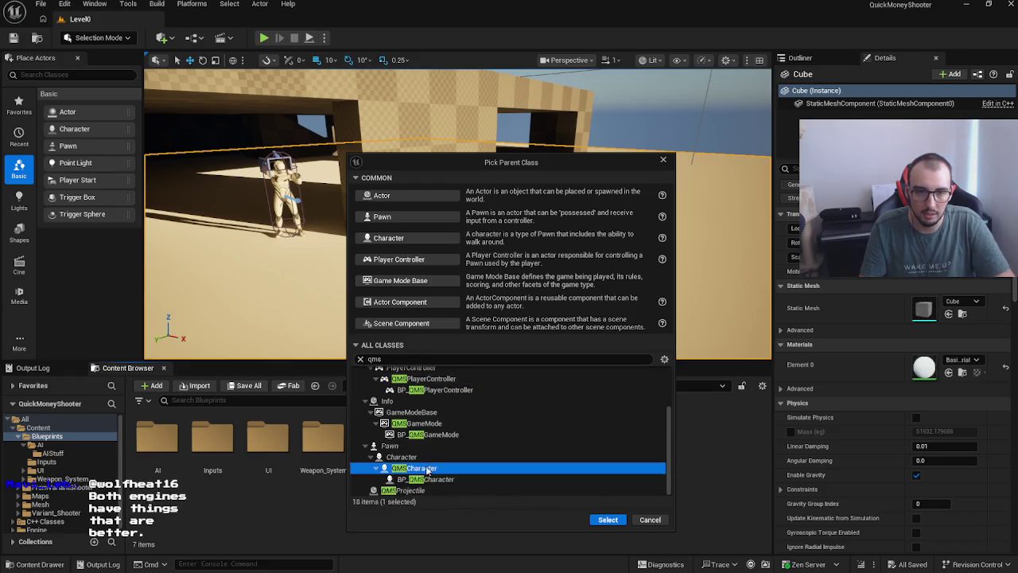
{"action": "left_click_drag", "start_coordinate": [497, 164], "coordinate": [650, 115]}
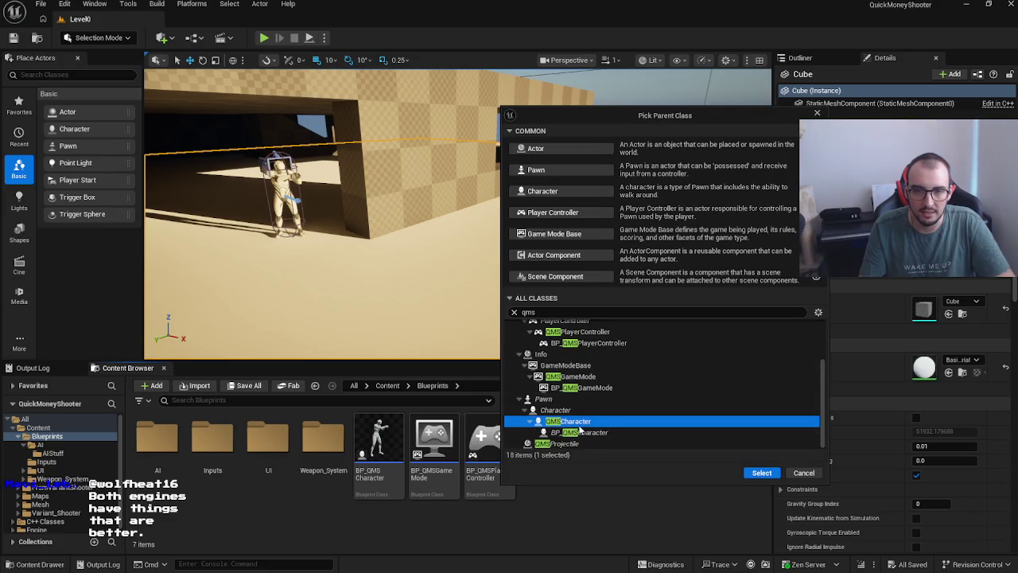
{"action": "left_click", "coordinate": [763, 475]}
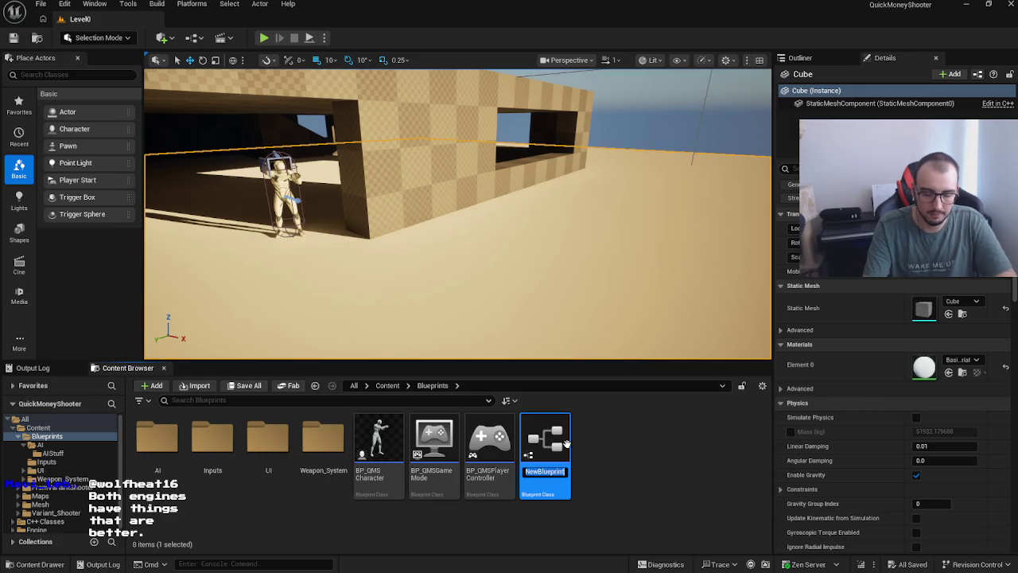
Step: Name the new QMSCharacter Blueprint BP_char and open it in the Blueprint editor
{"action": "type", "text": "bp_q"}
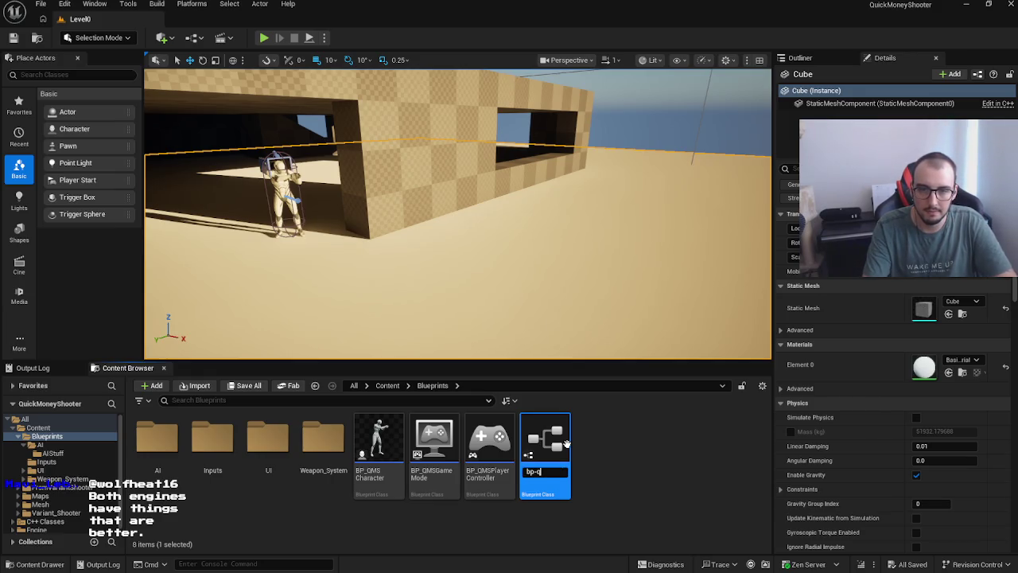
{"action": "key", "text": "BackSpace"}
{"action": "key", "text": "BackSpace"}
{"action": "key", "text": "BackSpace"}
{"action": "type", "text": "BP"}
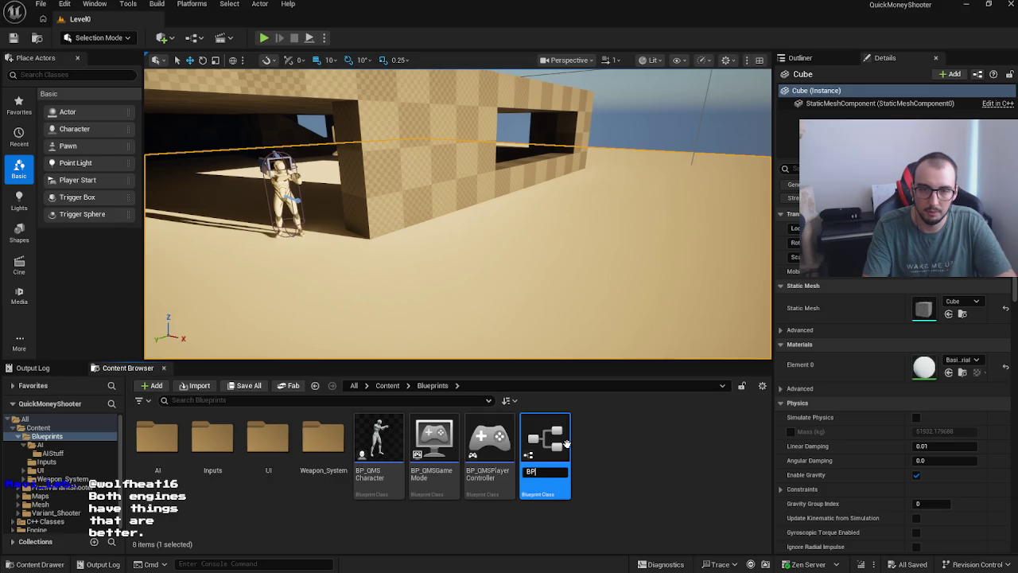
{"action": "type", "text": "_chara"}
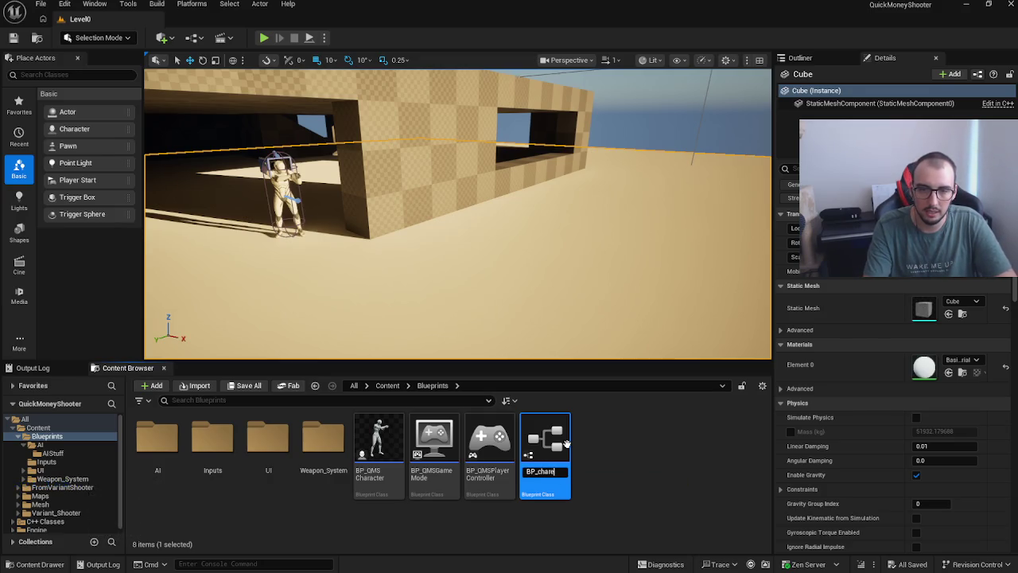
{"action": "key", "text": "BackSpace"}
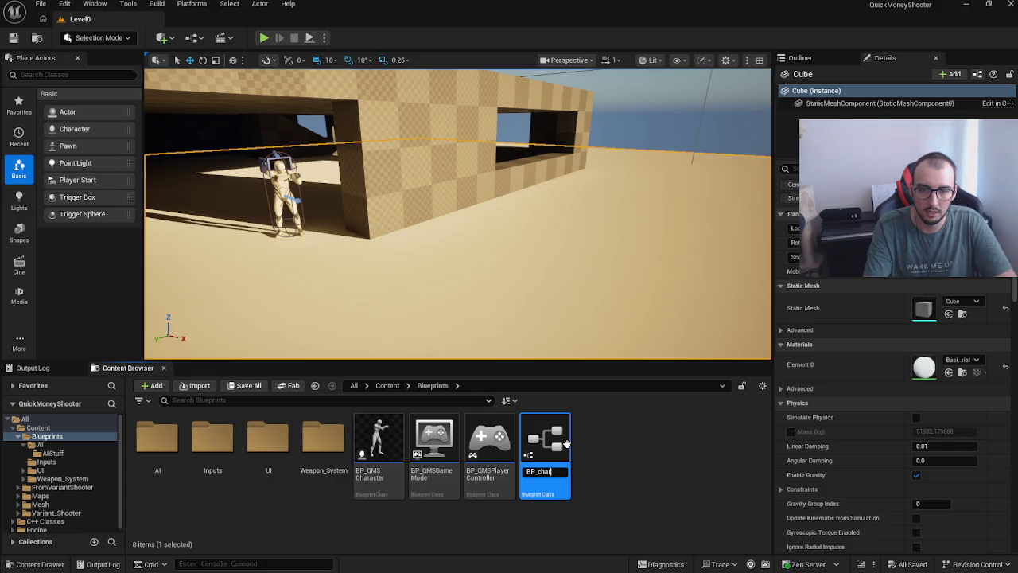
{"action": "key", "text": "Return"}
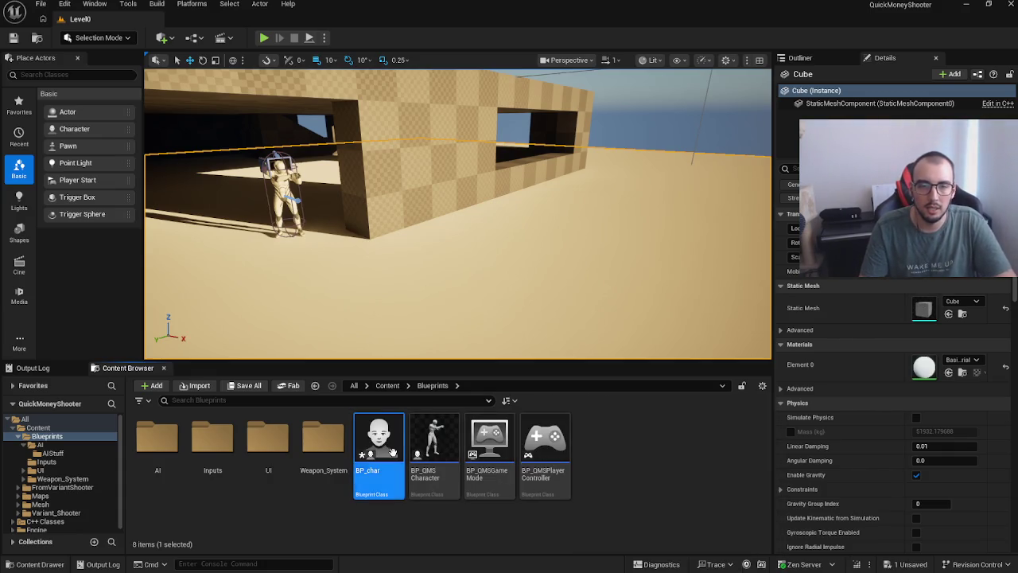
{"action": "double_click", "coordinate": [545, 441]}
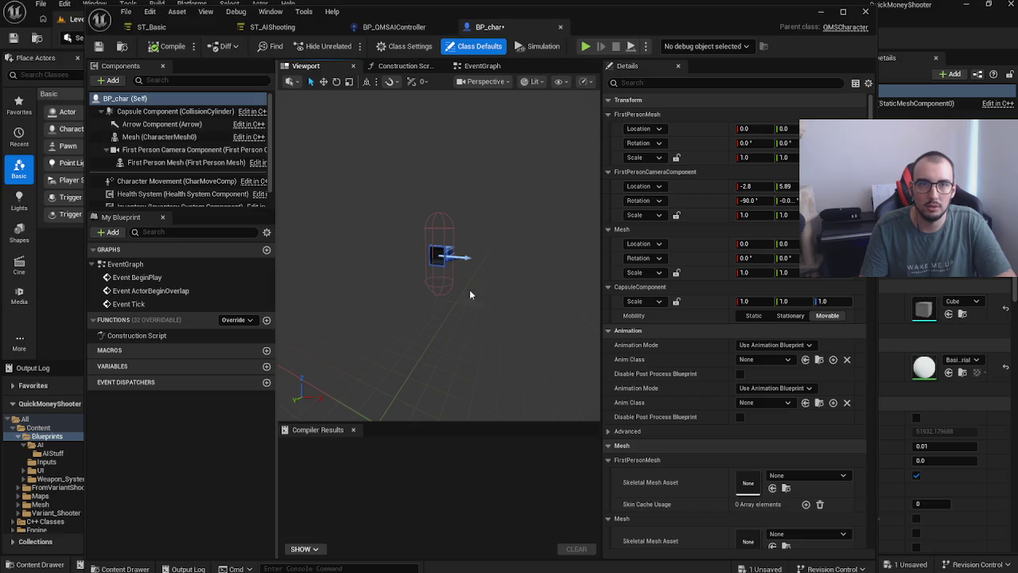
Step: Look through BP_char's inherited components: first person mesh, camera, movement and health system
{"action": "left_click", "coordinate": [159, 137]}
{"action": "left_click", "coordinate": [171, 149]}
{"action": "left_click", "coordinate": [179, 163]}
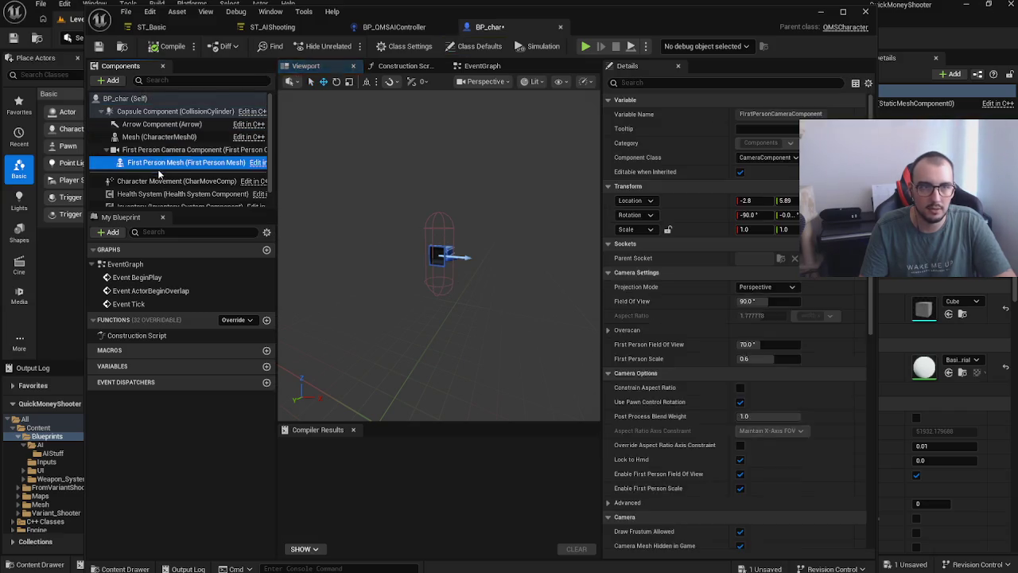
{"action": "left_click", "coordinate": [171, 180]}
{"action": "left_click", "coordinate": [167, 194]}
{"action": "left_click", "coordinate": [171, 150]}
Step: Assign SKM_Quinn_Simple to the Mesh component and close the BP_char Blueprint editor
{"action": "left_click", "coordinate": [159, 137]}
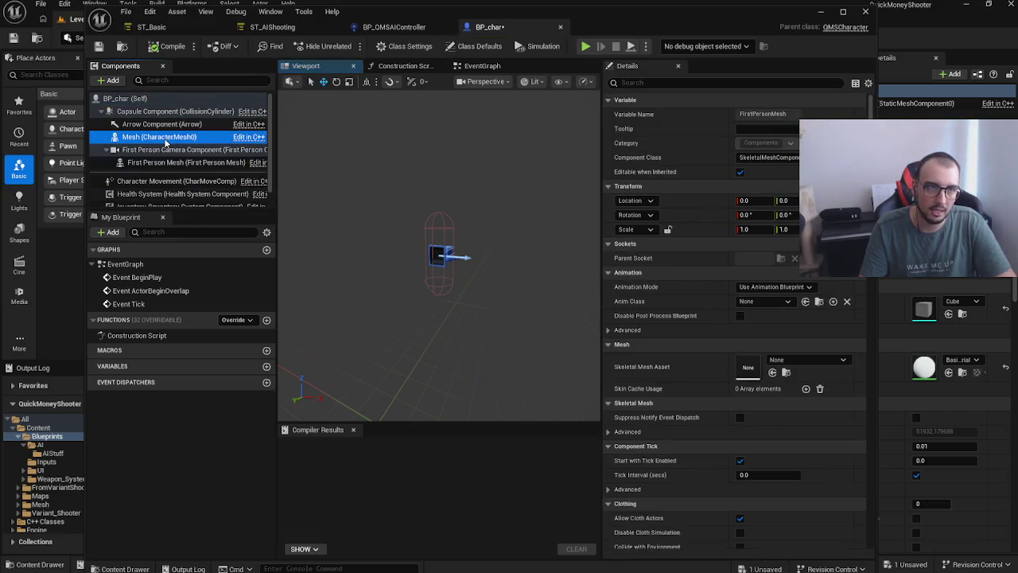
{"action": "left_click", "coordinate": [803, 359]}
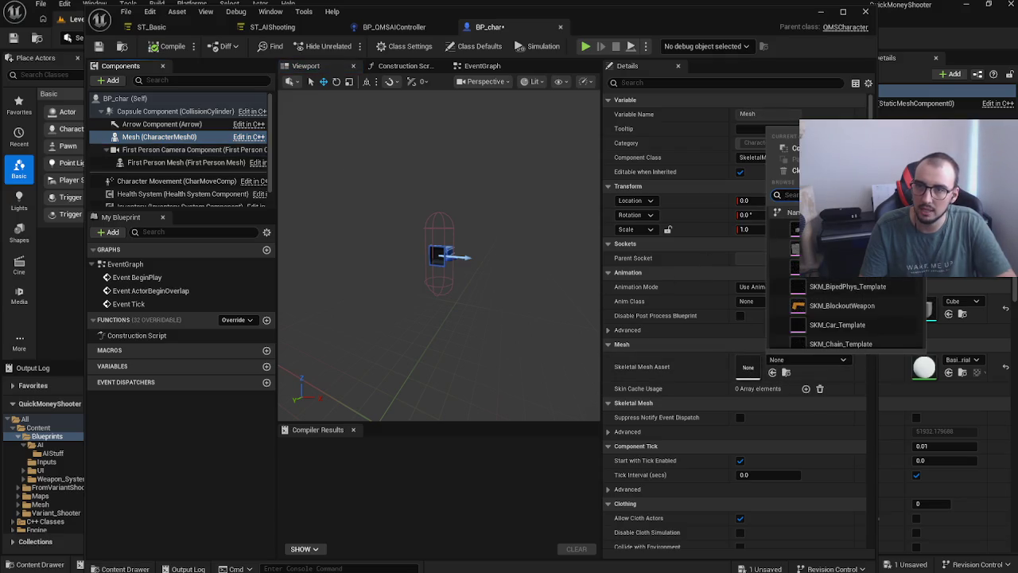
{"action": "scroll", "coordinate": [819, 288], "scroll_direction": "down", "scroll_amount": 3}
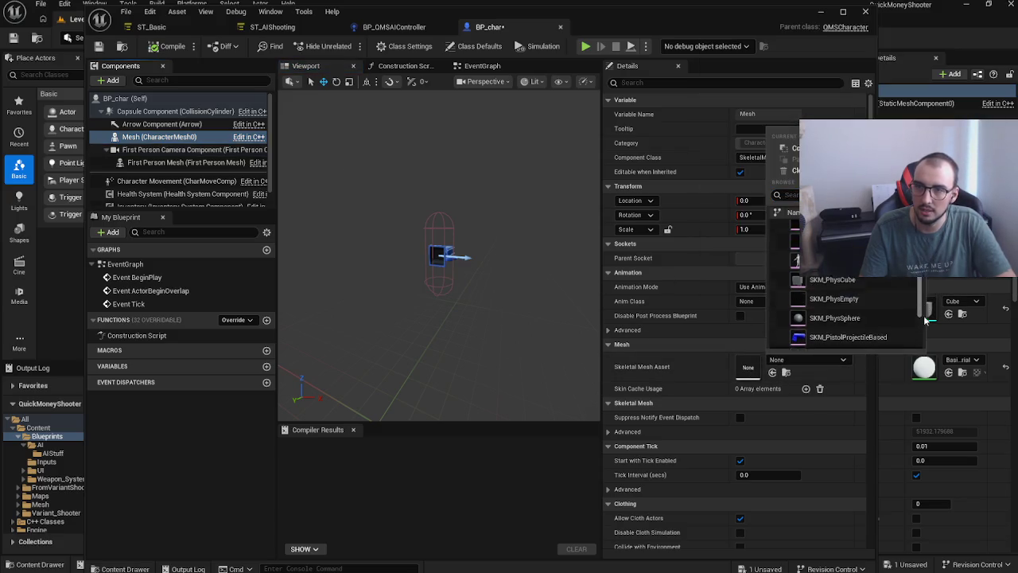
{"action": "left_click", "coordinate": [837, 330]}
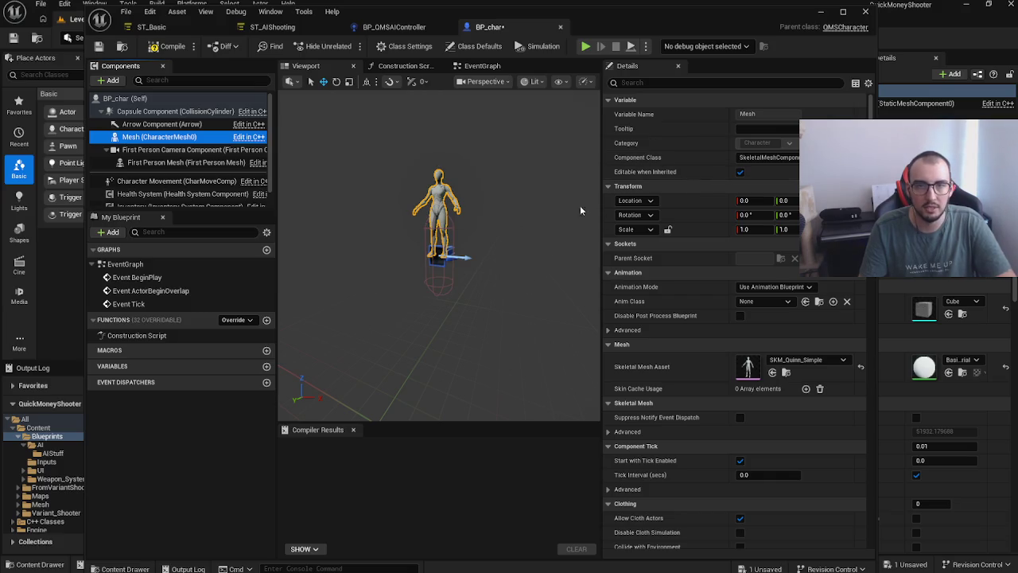
{"action": "left_click", "coordinate": [865, 11]}
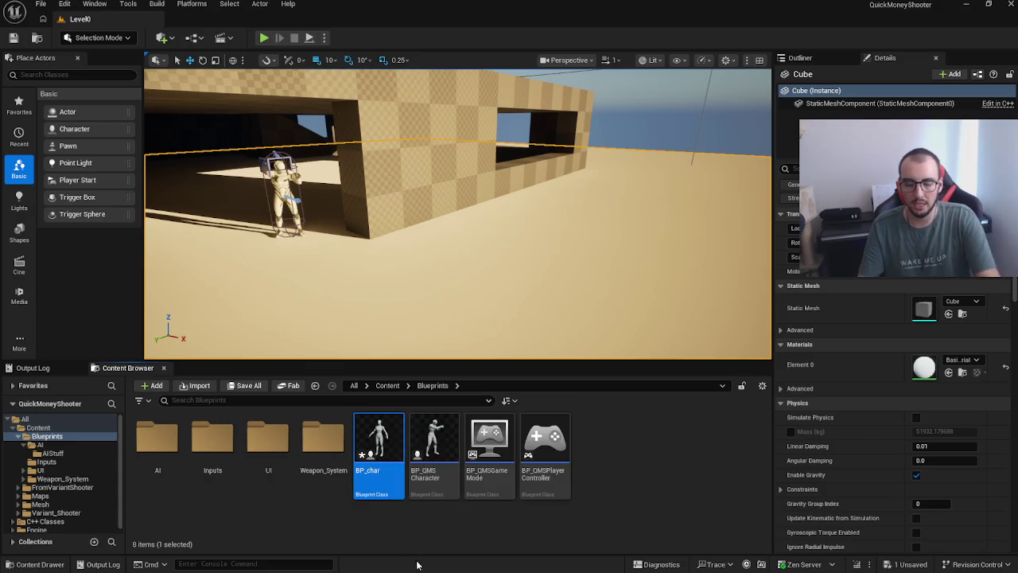
Step: Start deleting BP_char, back out of the deletion, and widen the Details panel
{"action": "key", "text": "Delete"}
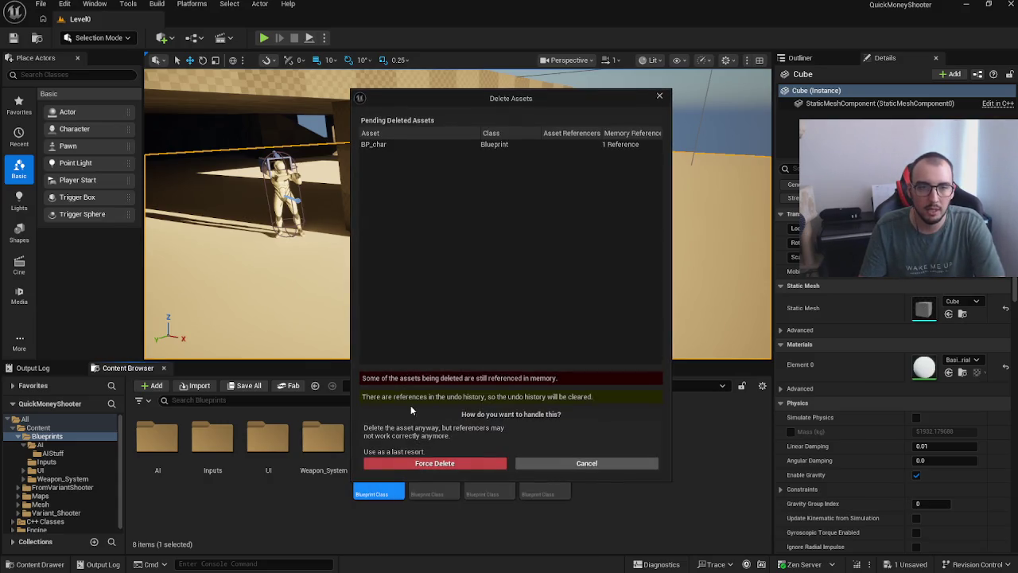
{"action": "left_click", "coordinate": [624, 464]}
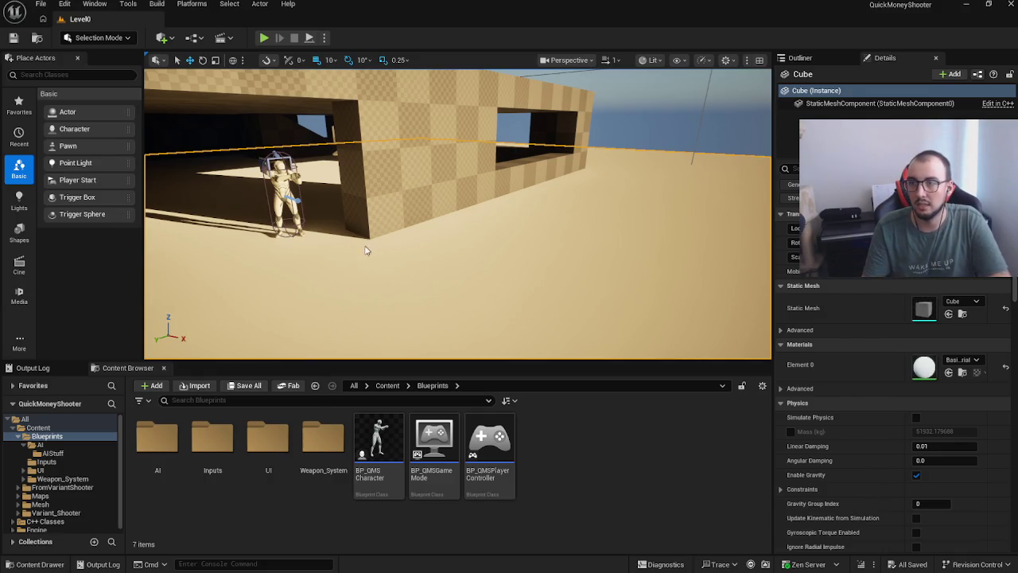
{"action": "left_click_drag", "start_coordinate": [770, 273], "coordinate": [625, 266]}
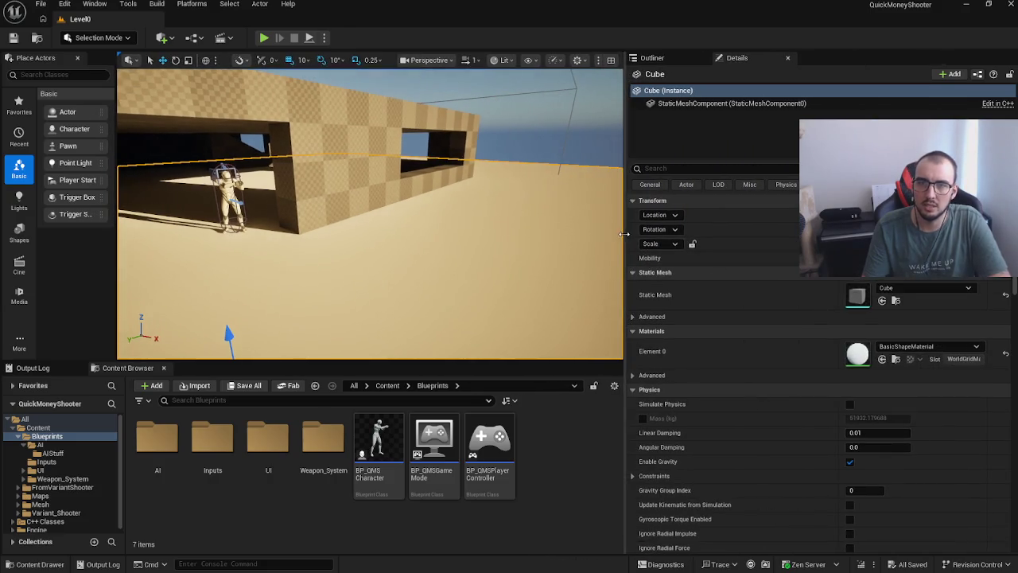
Step: Narrow the Details panel slightly and select the enemy character in the level
{"action": "left_click_drag", "start_coordinate": [631, 240], "coordinate": [704, 245]}
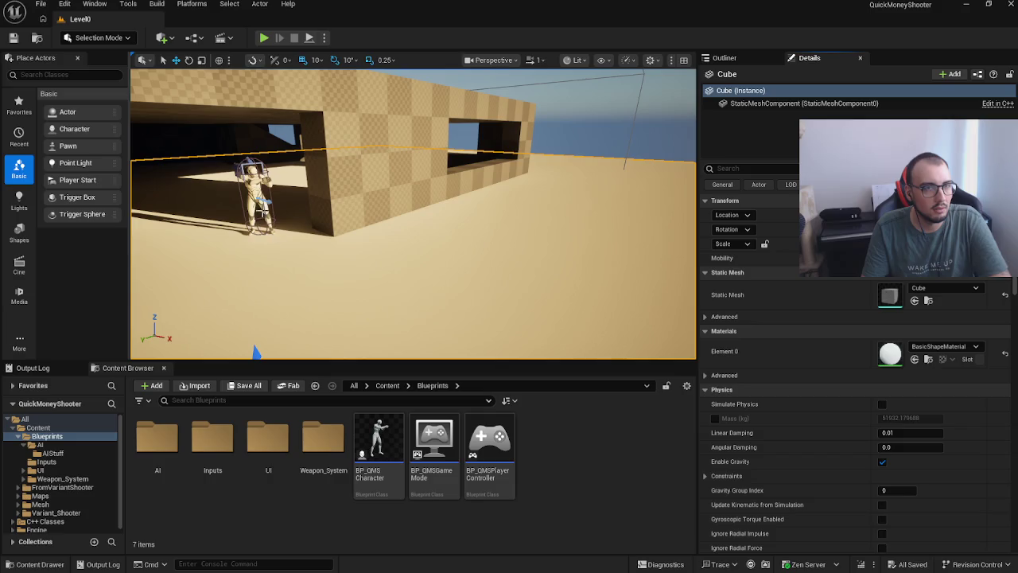
{"action": "left_click", "coordinate": [258, 187]}
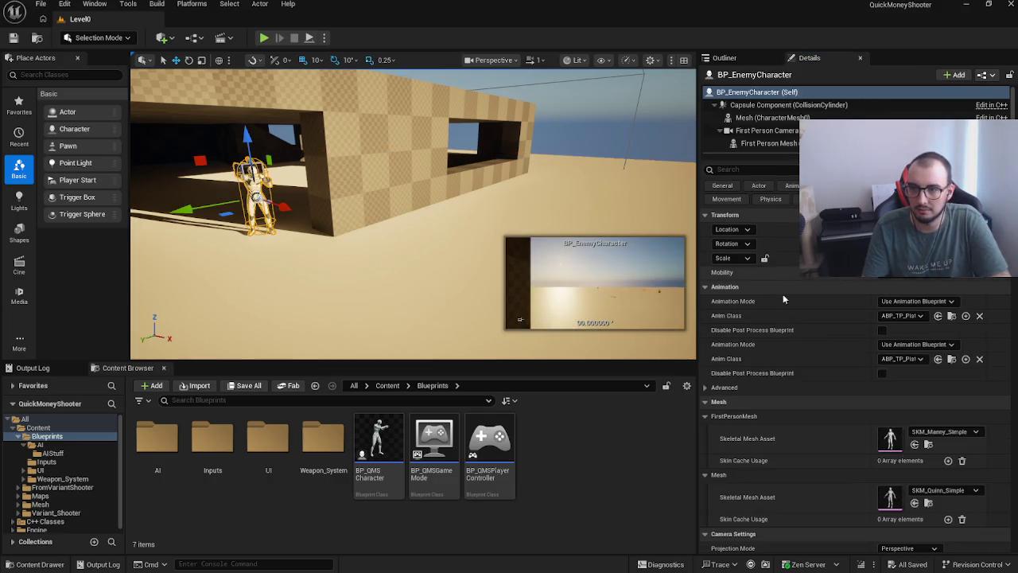
Step: Frame the enemy character, then select the CubeGridToolOutput wall mesh instead
{"action": "key", "text": "f"}
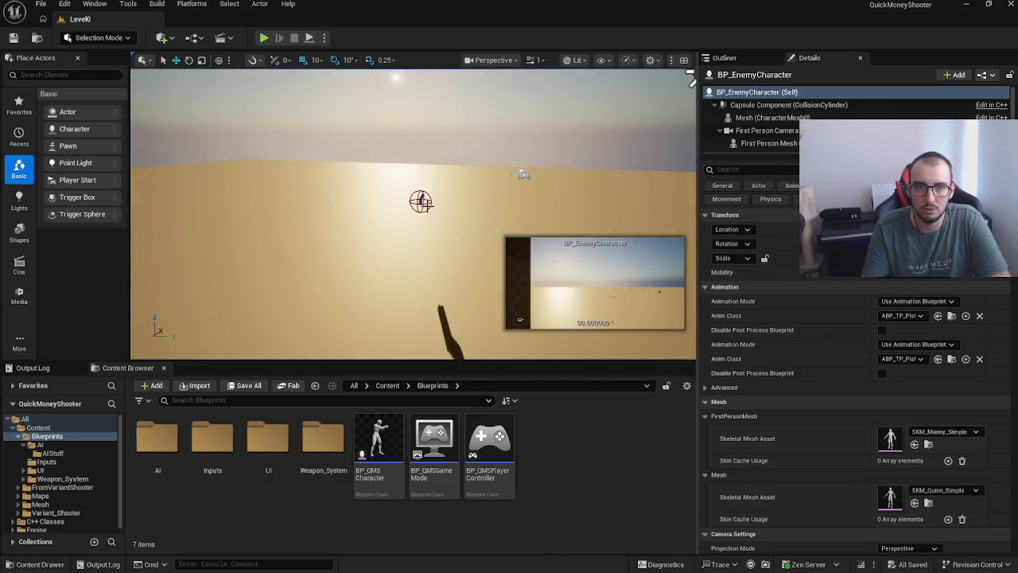
{"action": "scroll", "coordinate": [388, 191], "scroll_direction": "down", "scroll_amount": 5}
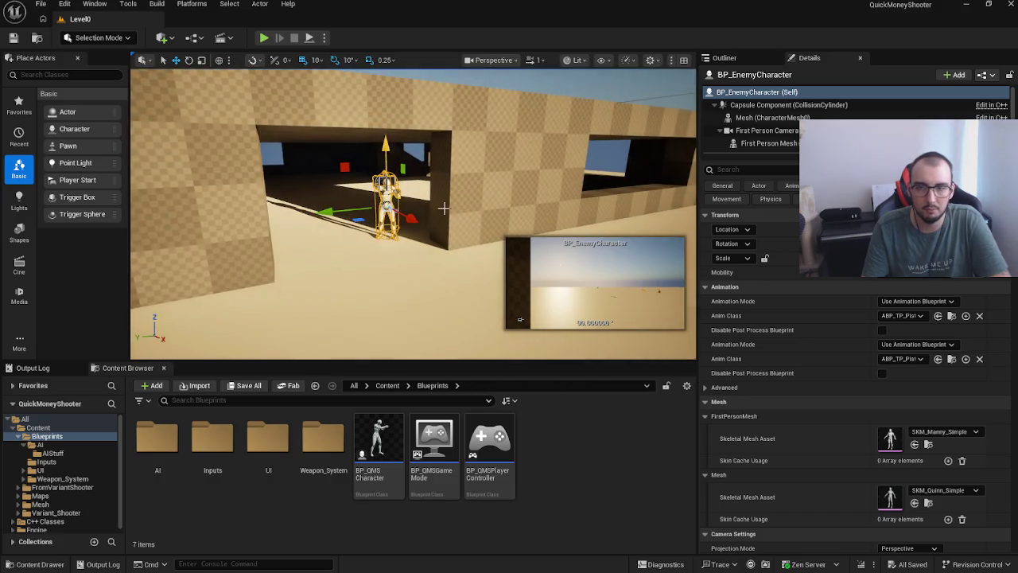
{"action": "left_click", "coordinate": [573, 164]}
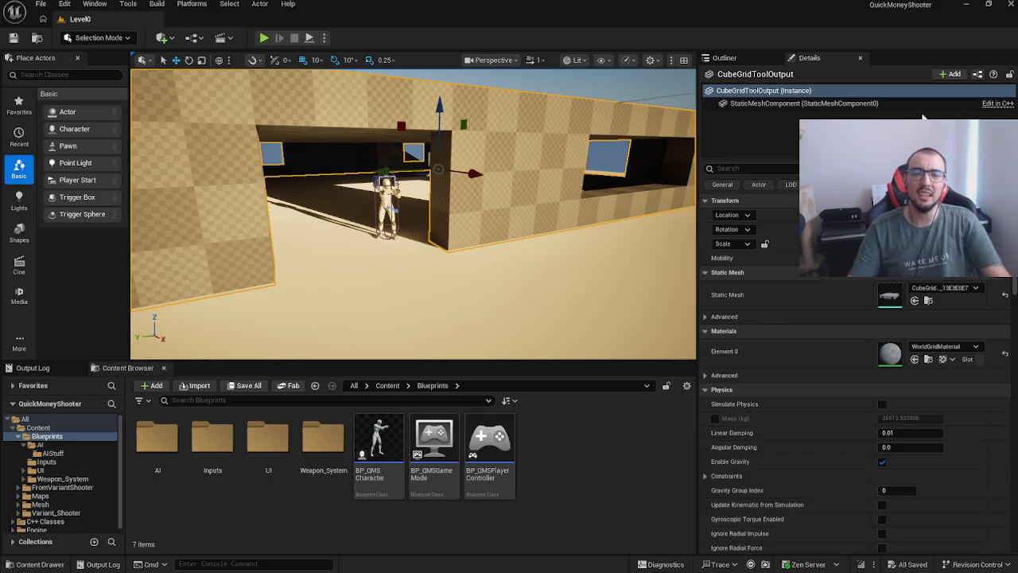
{"action": "right_click", "coordinate": [627, 456]}
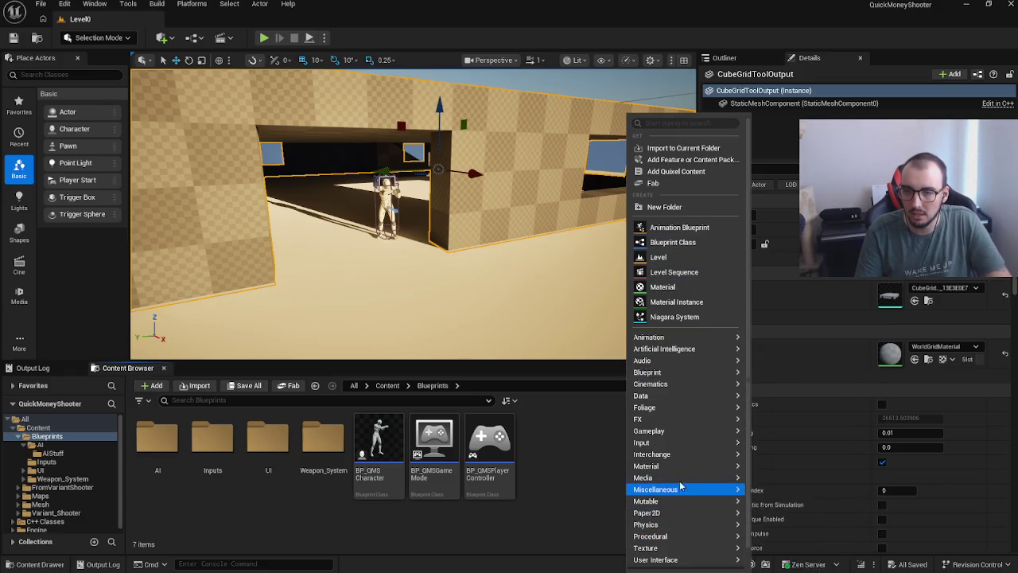
Step: Create a Widget Blueprint with UserWidget as parent class, keeping the default name
{"action": "mouse_move", "coordinate": [673, 467]}
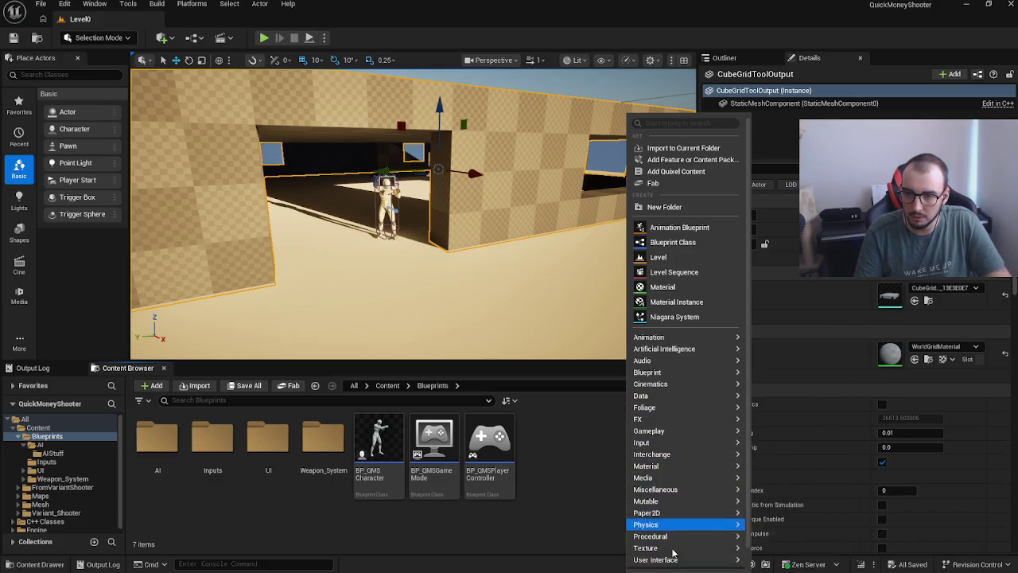
{"action": "mouse_move", "coordinate": [675, 561]}
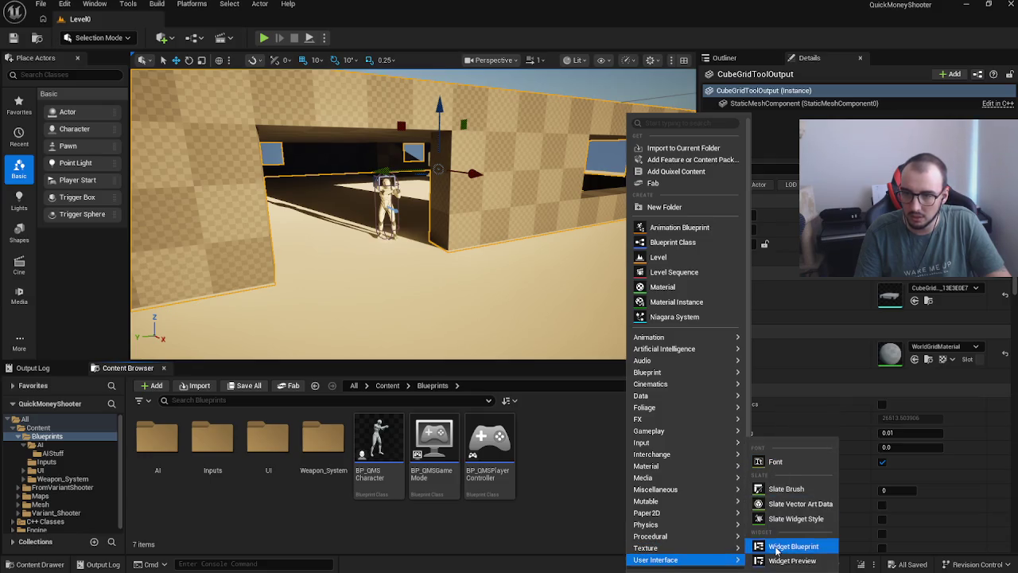
{"action": "left_click", "coordinate": [791, 546]}
{"action": "left_click", "coordinate": [398, 266]}
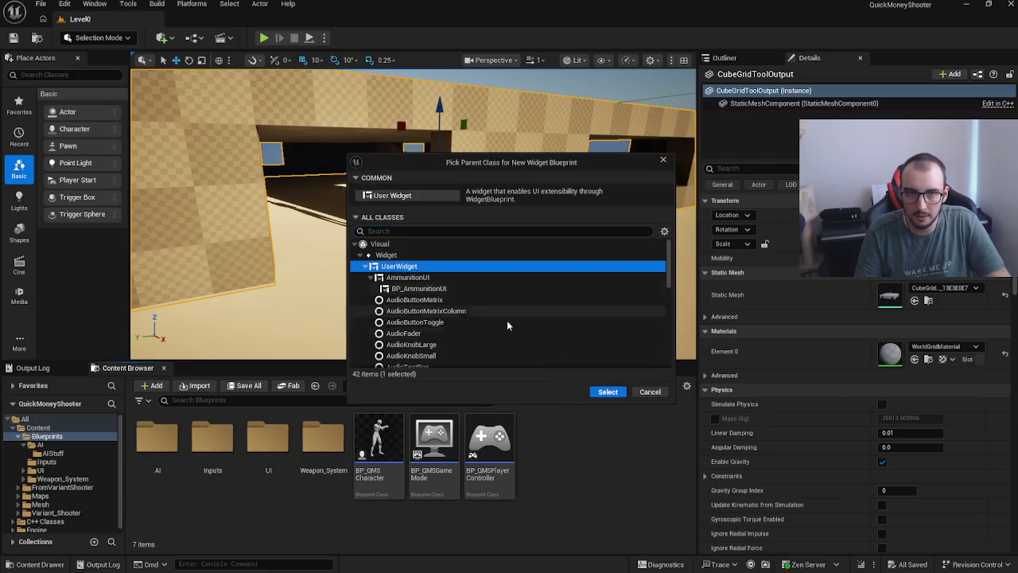
{"action": "left_click", "coordinate": [609, 392]}
{"action": "left_click", "coordinate": [557, 439]}
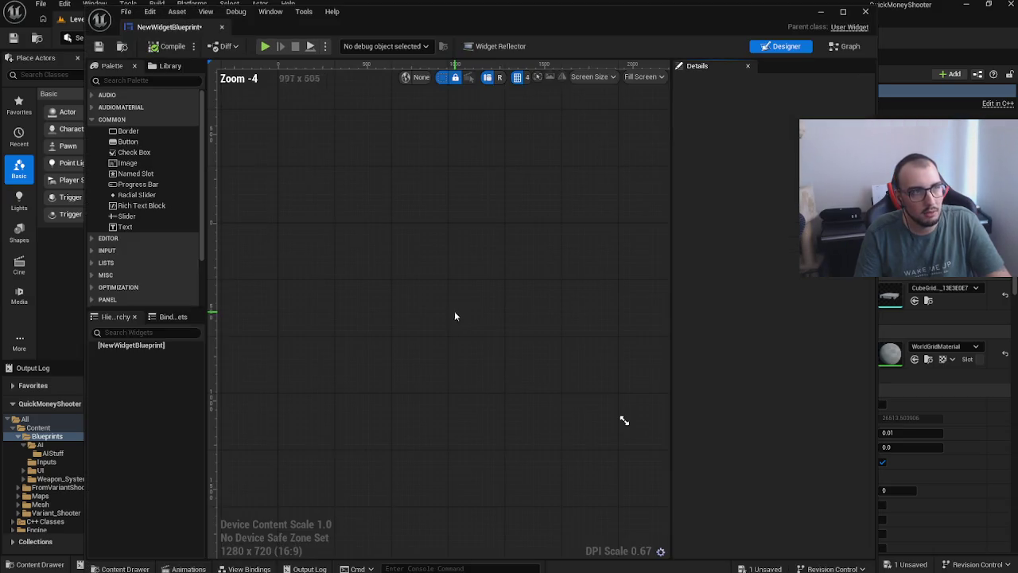
Step: Add a Canvas Panel from the Palette as the widget's root
{"action": "left_click", "coordinate": [170, 81]}
{"action": "type", "text": "can"}
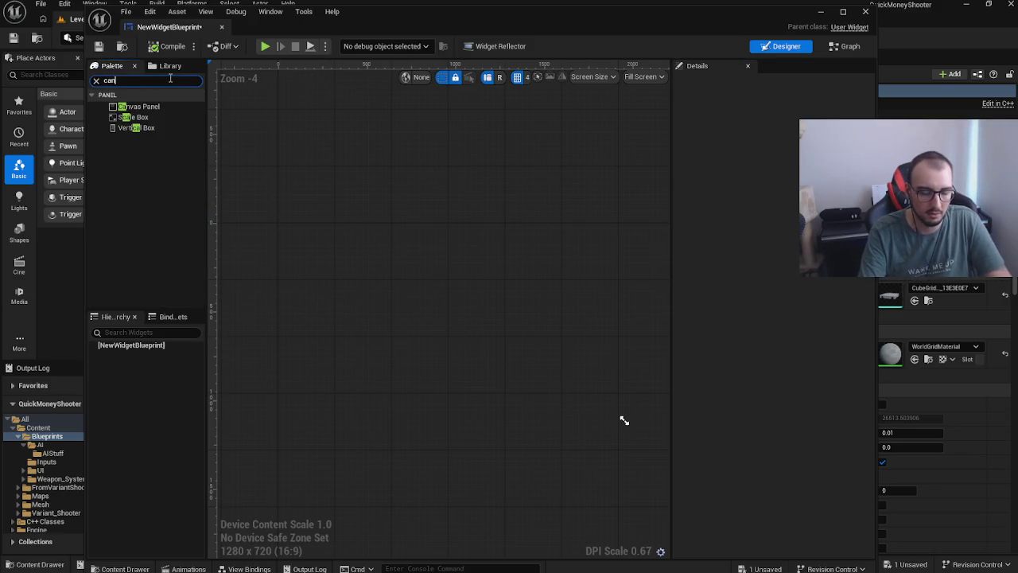
{"action": "type", "text": "vas"}
{"action": "left_click", "coordinate": [151, 108]}
{"action": "left_click_drag", "start_coordinate": [150, 108], "coordinate": [162, 353]}
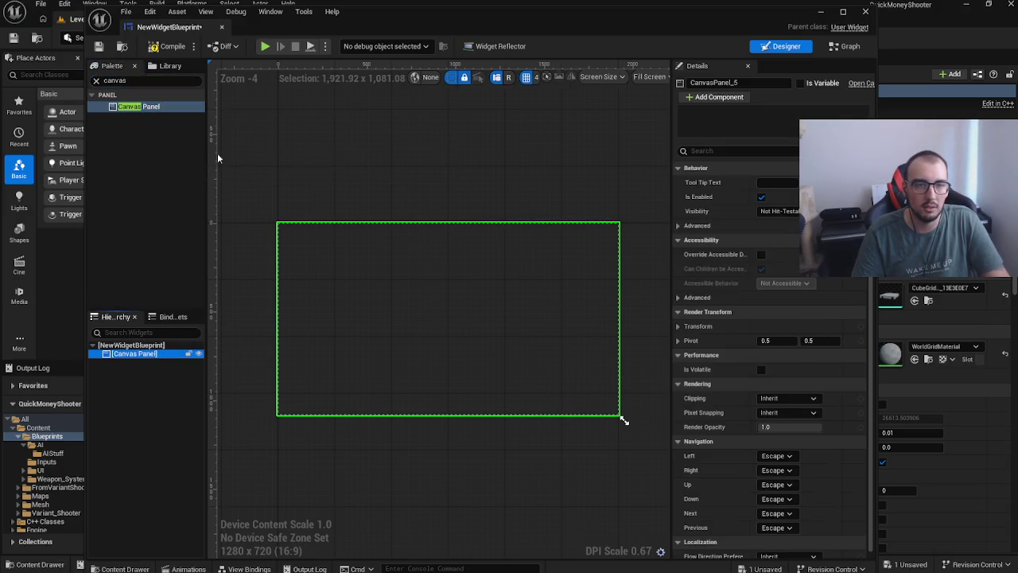
Step: Add an Image inside the Canvas Panel and move it to the canvas centre
{"action": "left_click", "coordinate": [133, 82]}
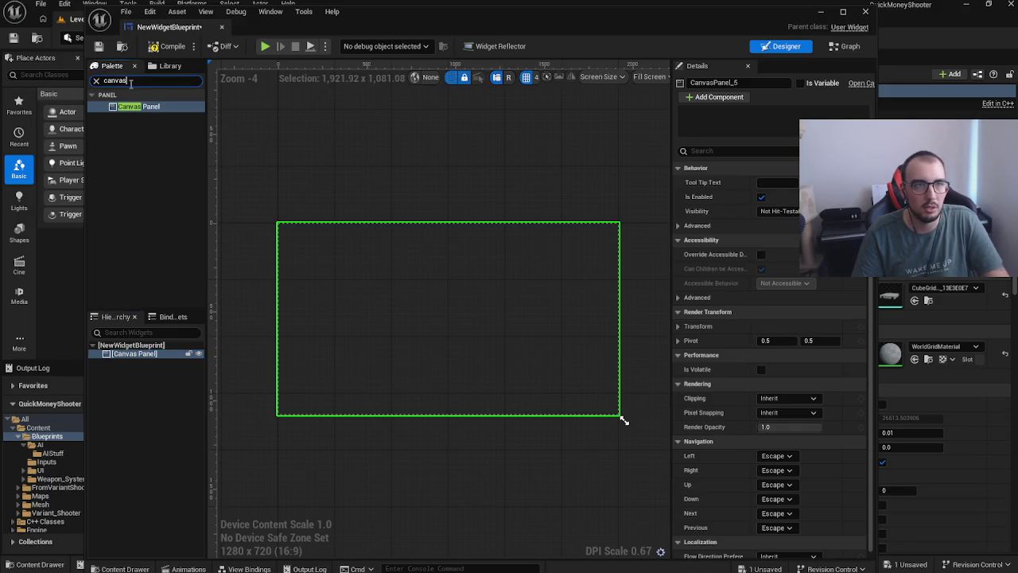
{"action": "key", "text": "ctrl+a"}
{"action": "type", "text": "ima"}
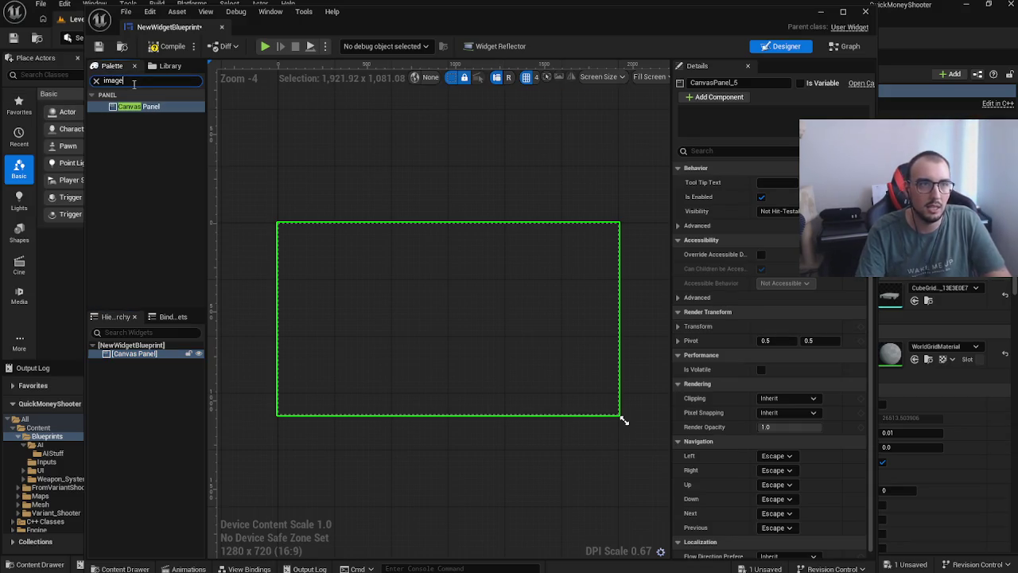
{"action": "left_click_drag", "start_coordinate": [127, 106], "coordinate": [135, 355]}
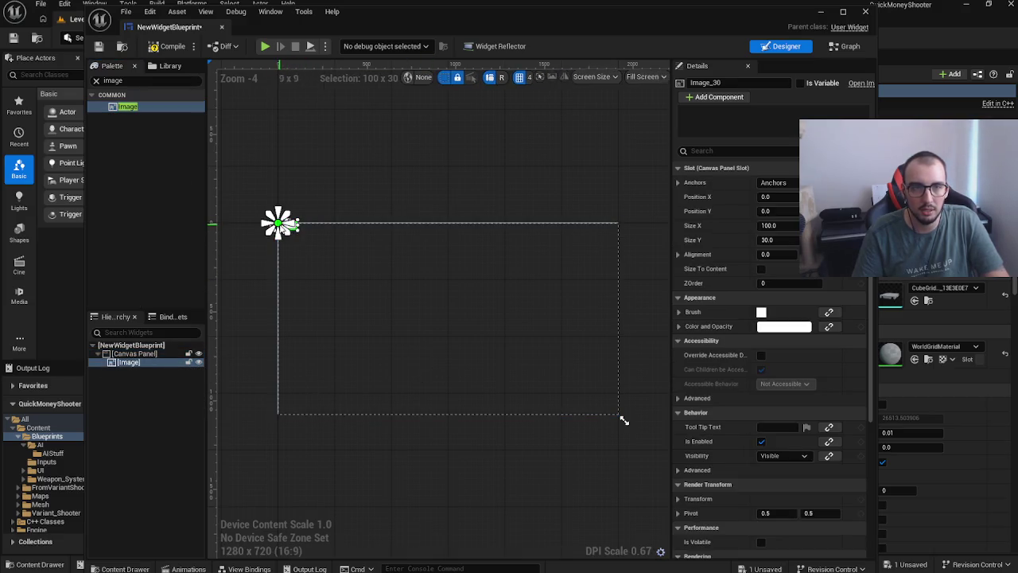
{"action": "mouse_move", "coordinate": [288, 224]}
{"action": "left_mouse_down"}
{"action": "mouse_move", "coordinate": [393, 308]}
{"action": "mouse_move", "coordinate": [425, 309]}
{"action": "left_mouse_up"}
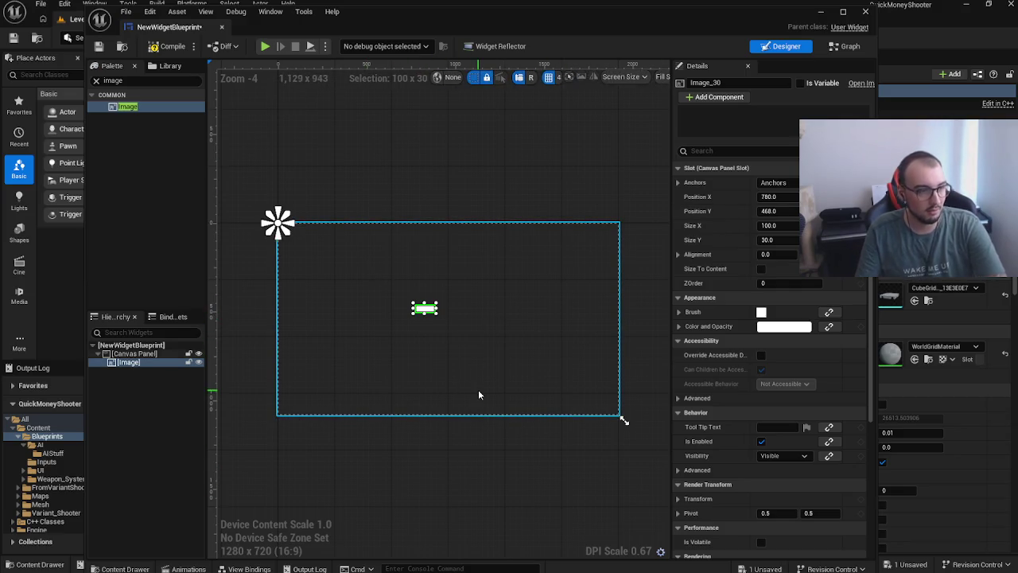
{"action": "left_click", "coordinate": [221, 27]}
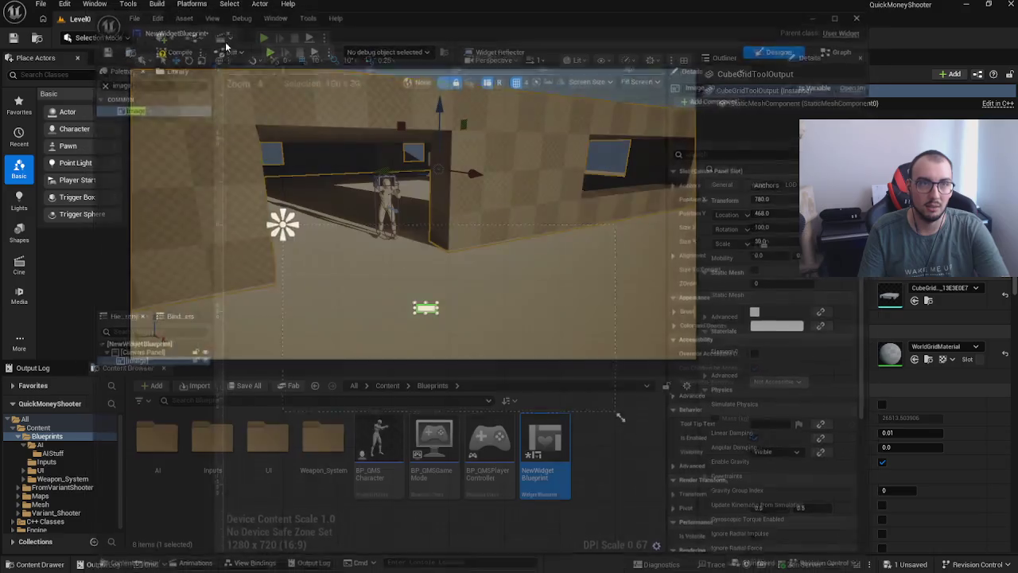
Step: Delete NewWidgetBlueprint and enlarge the level viewport and asset browser panels
{"action": "key", "text": "Delete"}
{"action": "left_click", "coordinate": [472, 462]}
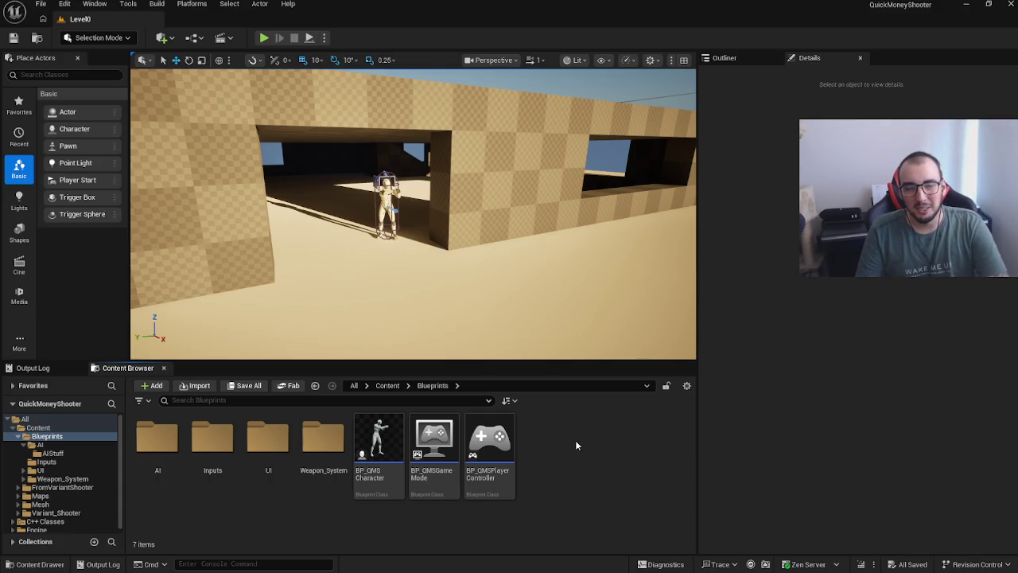
{"action": "left_click_drag", "start_coordinate": [540, 361], "coordinate": [604, 398]}
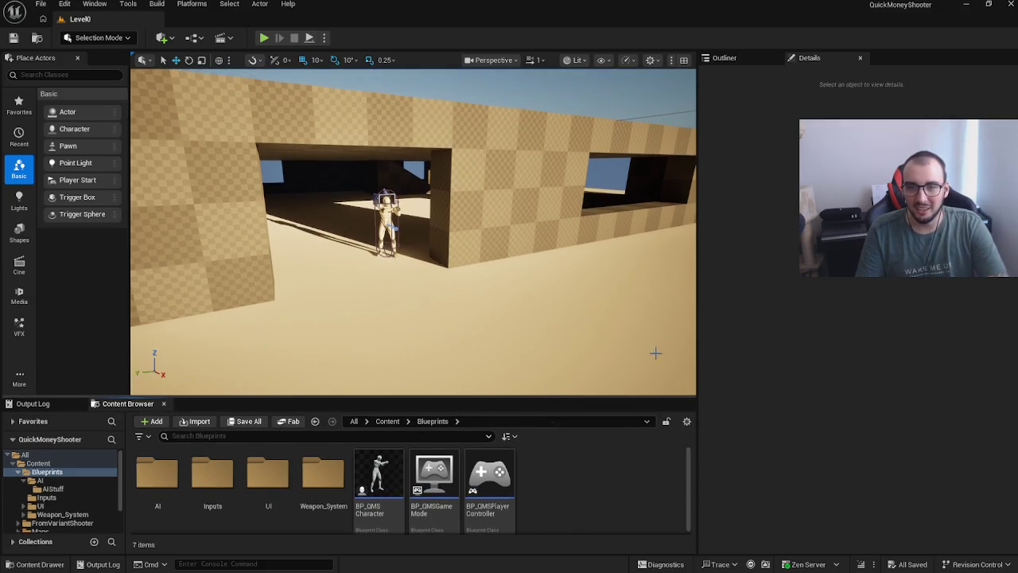
{"action": "left_click_drag", "start_coordinate": [700, 347], "coordinate": [754, 337]}
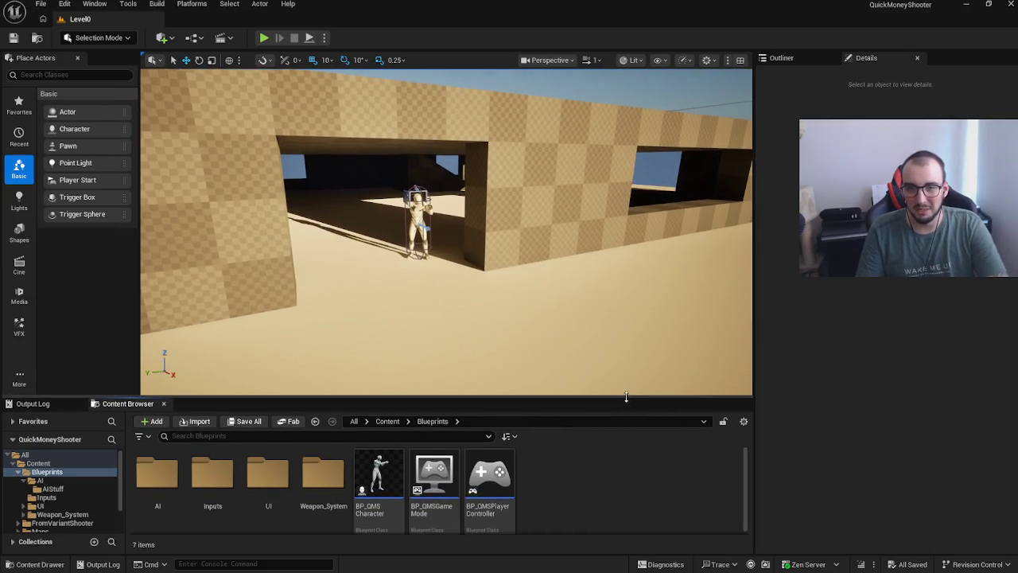
{"action": "left_click_drag", "start_coordinate": [636, 396], "coordinate": [632, 369]}
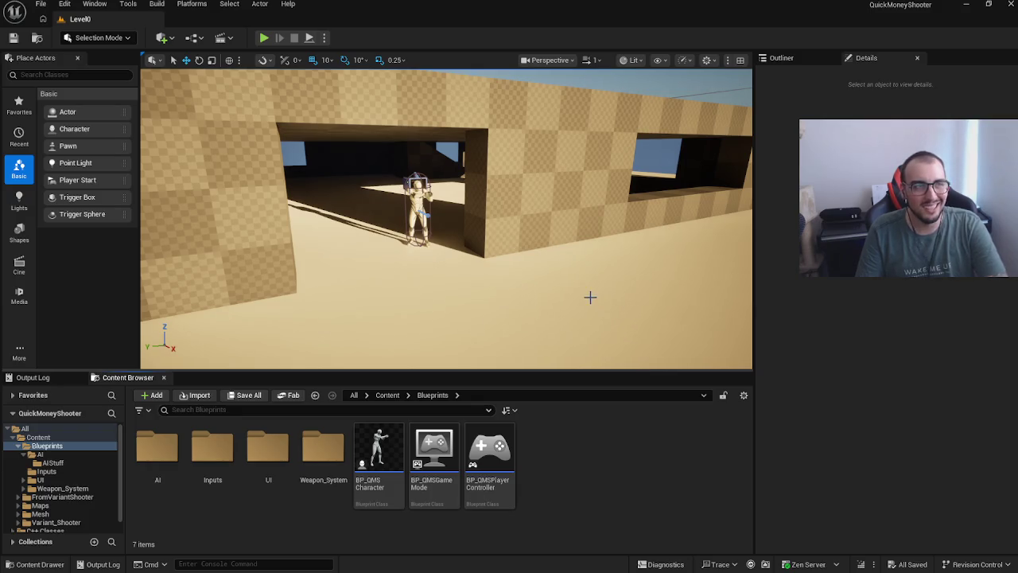
Step: Select the enemy character, frame it with F and pull the view back from the wall
{"action": "left_click", "coordinate": [417, 208]}
{"action": "scroll", "coordinate": [552, 196], "scroll_direction": "down", "scroll_amount": 6}
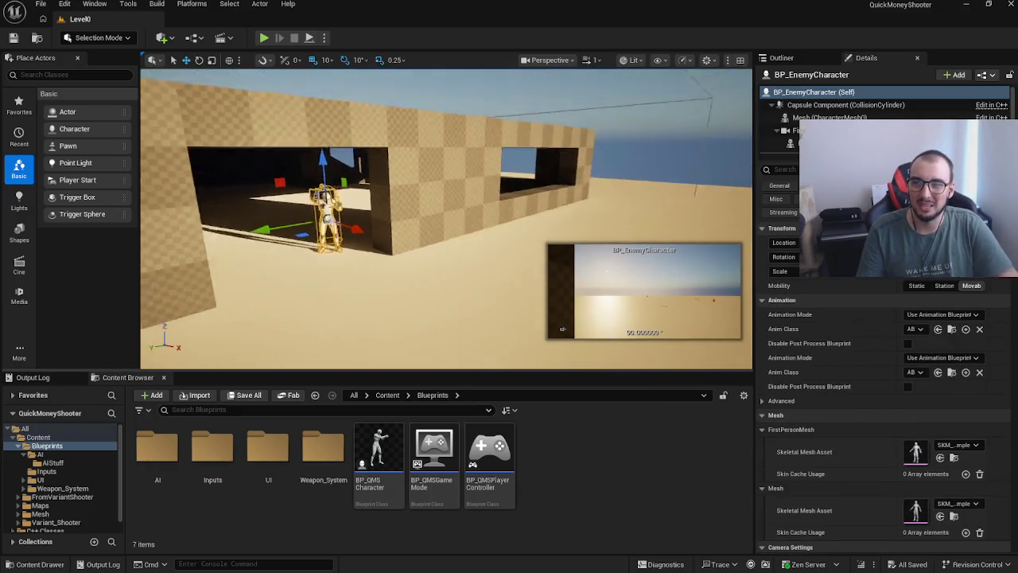
{"action": "key", "text": "f"}
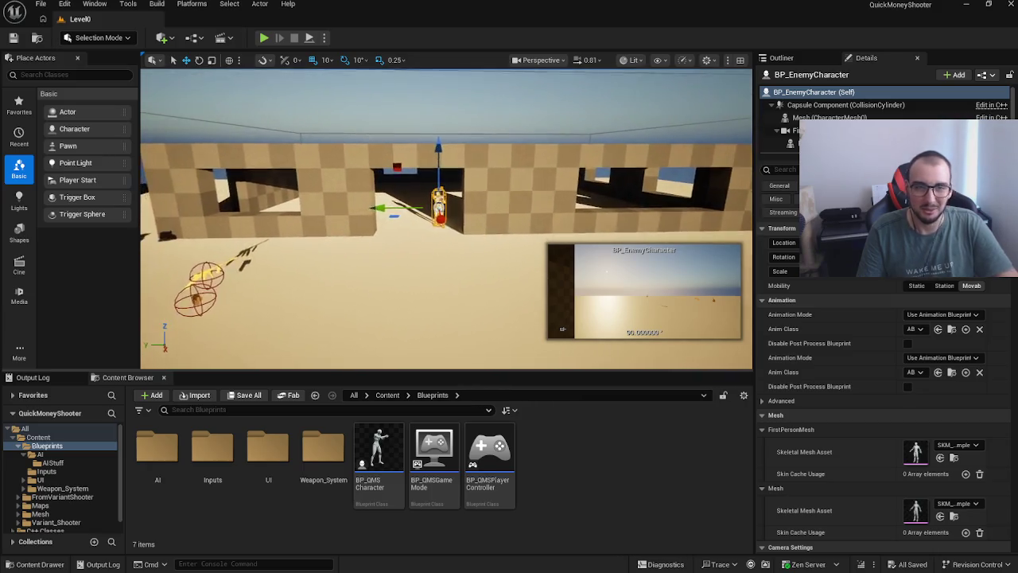
{"action": "scroll", "coordinate": [446, 220], "scroll_direction": "down", "scroll_amount": 2}
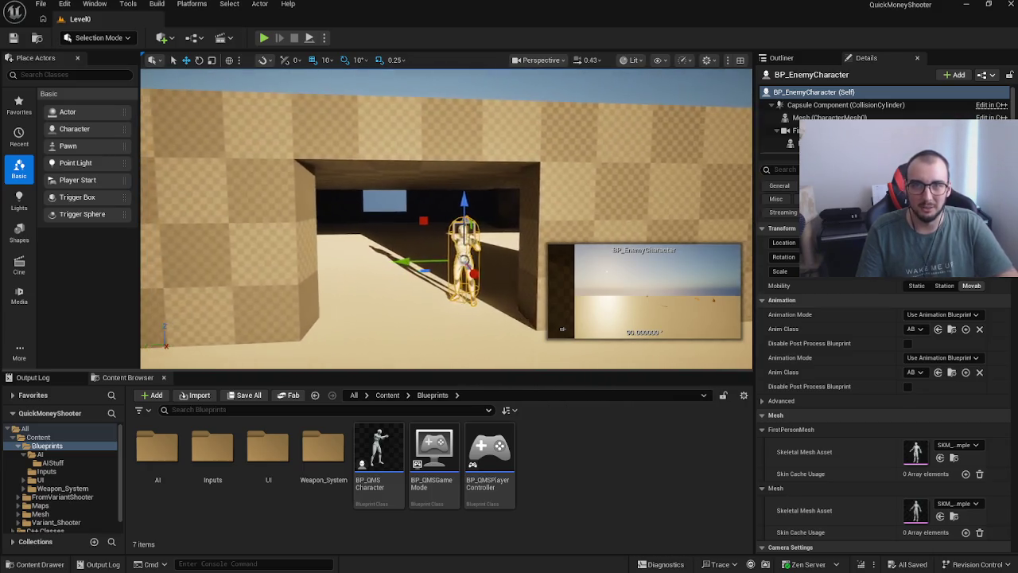
{"action": "key", "text": "s"}
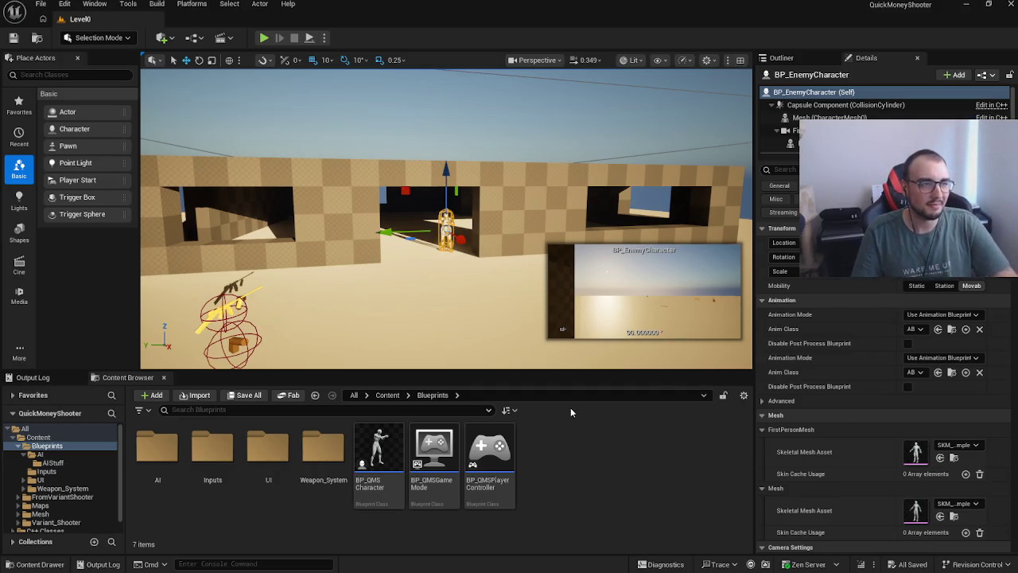
{"action": "right_click", "coordinate": [602, 437]}
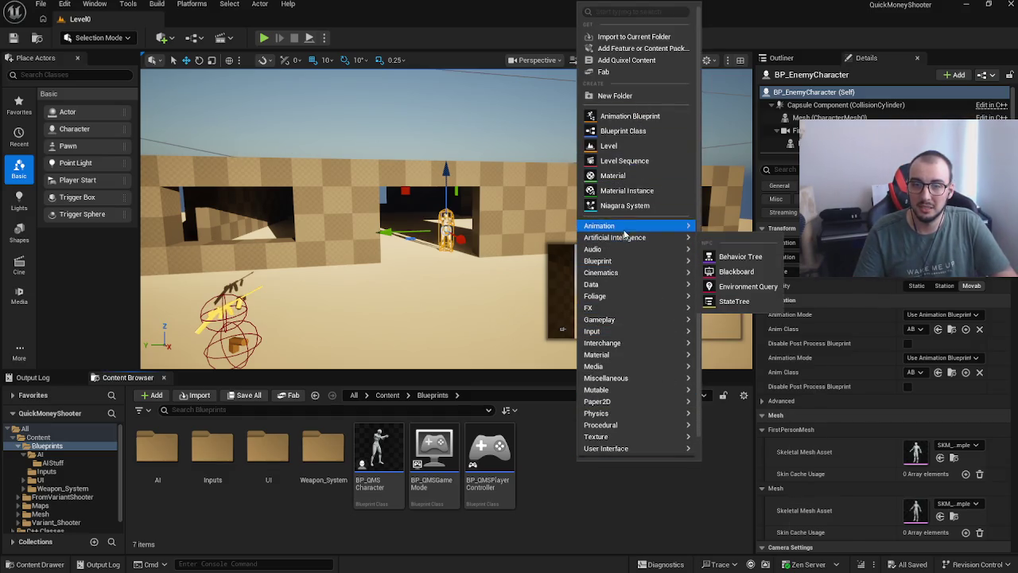
Step: Create another UserWidget-based Widget Blueprint and open it in the Designer
{"action": "mouse_move", "coordinate": [634, 425]}
{"action": "mouse_move", "coordinate": [647, 448]}
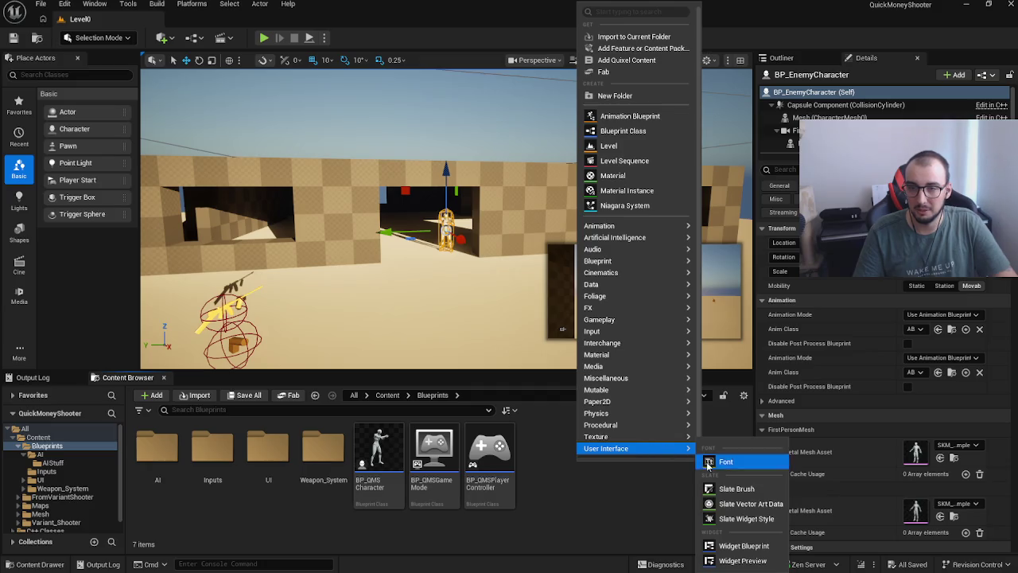
{"action": "left_click", "coordinate": [733, 549]}
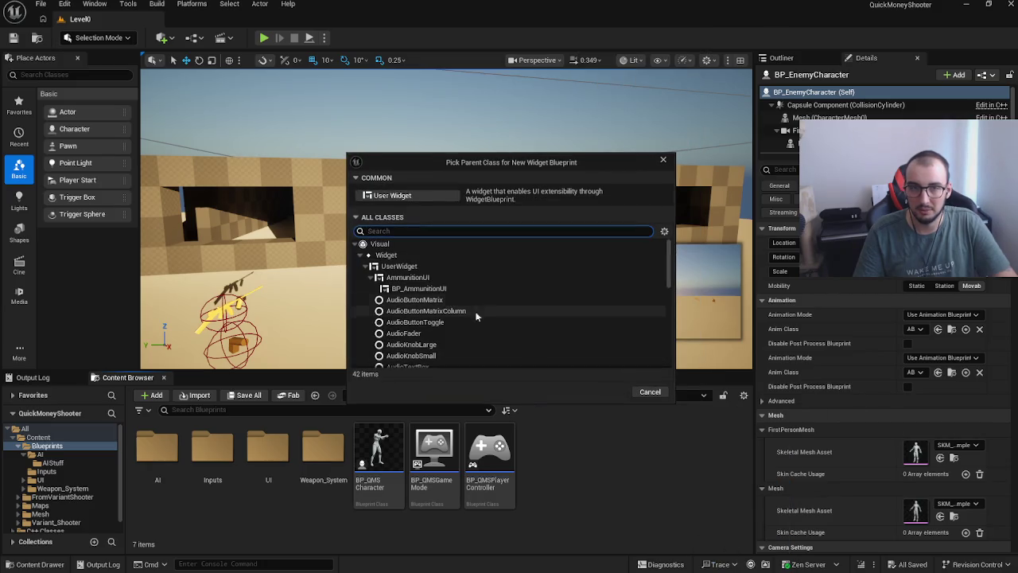
{"action": "left_click", "coordinate": [399, 265]}
{"action": "left_click", "coordinate": [608, 391]}
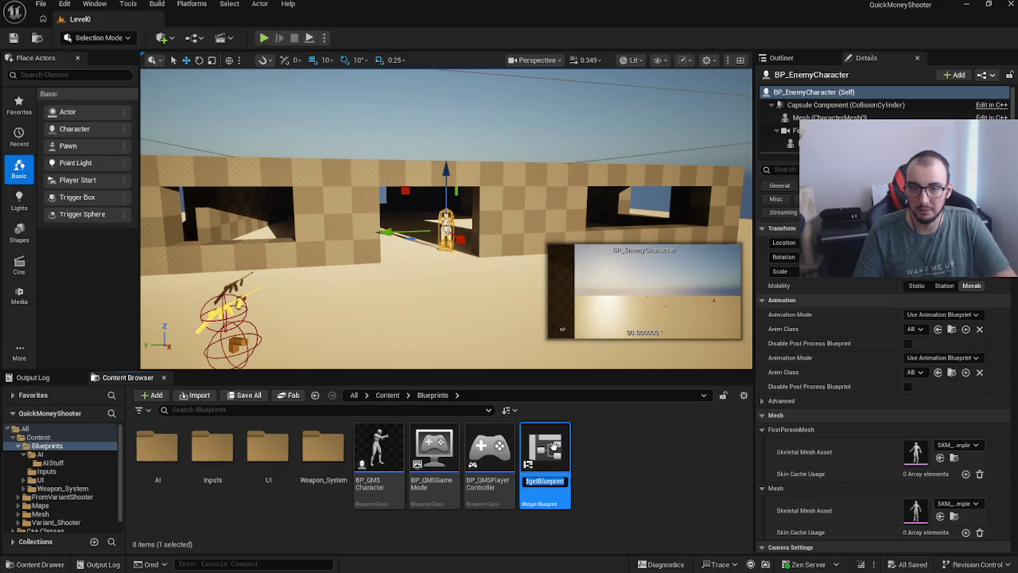
{"action": "double_click", "coordinate": [557, 451]}
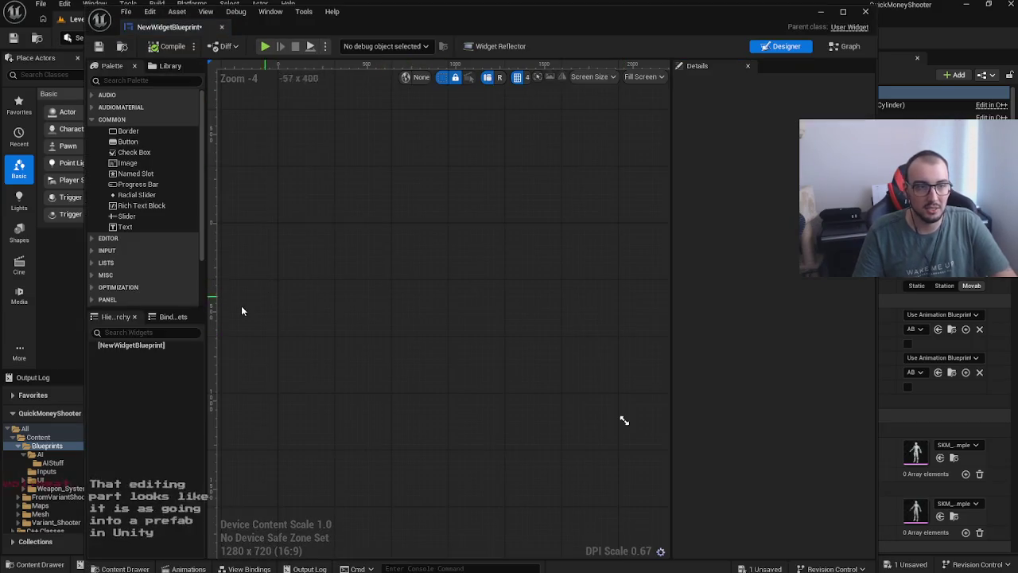
Step: Add a Canvas Panel and an Image inside it from the Palette
{"action": "left_click", "coordinate": [162, 79]}
{"action": "type", "text": "ca"}
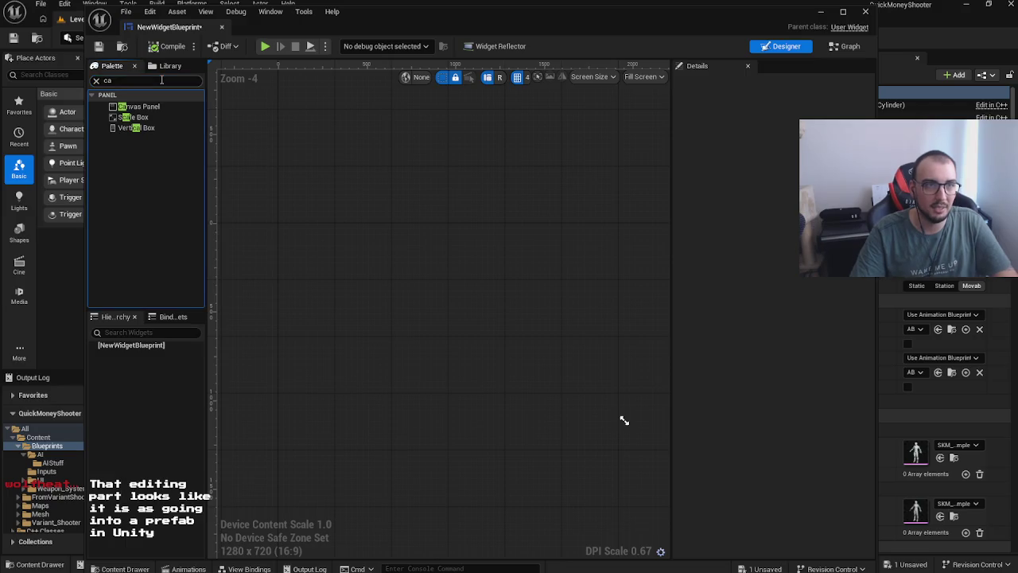
{"action": "left_click_drag", "start_coordinate": [140, 108], "coordinate": [131, 345]}
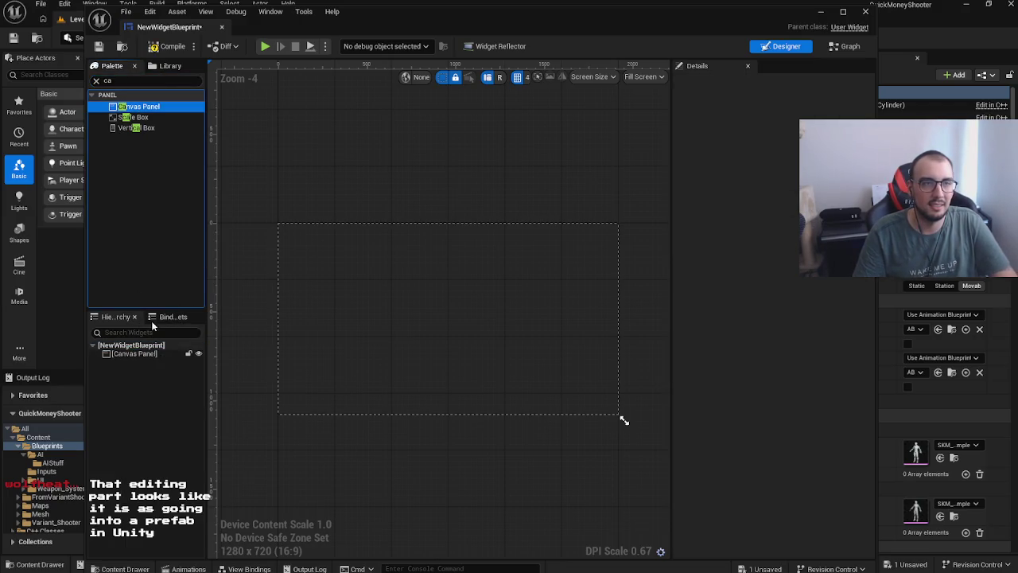
{"action": "left_click", "coordinate": [137, 84]}
{"action": "type", "text": "iamge"}
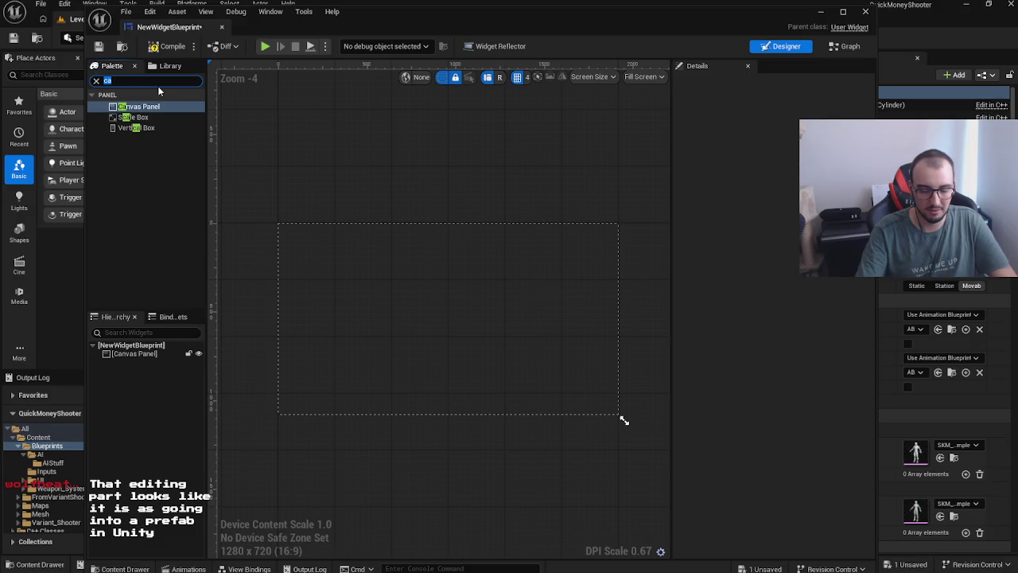
{"action": "key", "text": "BackSpace"}
{"action": "key", "text": "BackSpace"}
{"action": "key", "text": "BackSpace"}
{"action": "type", "text": "mage"}
{"action": "mouse_move", "coordinate": [127, 106]}
{"action": "left_mouse_down"}
{"action": "mouse_move", "coordinate": [182, 175]}
{"action": "mouse_move", "coordinate": [159, 358]}
{"action": "left_mouse_up"}
Step: Add a Text block to the canvas and move it toward the centre
{"action": "double_click", "coordinate": [136, 80]}
{"action": "type", "text": "text"}
{"action": "mouse_move", "coordinate": [133, 118]}
{"action": "left_mouse_down"}
{"action": "mouse_move", "coordinate": [159, 366]}
{"action": "mouse_move", "coordinate": [144, 354]}
{"action": "left_mouse_up"}
{"action": "left_click", "coordinate": [312, 331]}
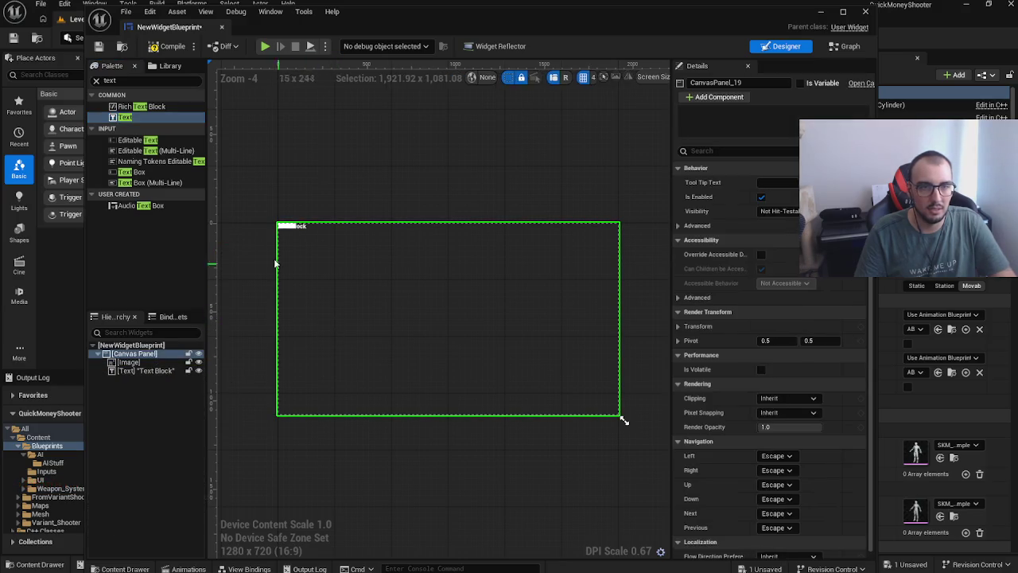
{"action": "scroll", "coordinate": [275, 263], "scroll_direction": "up", "scroll_amount": 3}
{"action": "mouse_move", "coordinate": [282, 194]}
{"action": "left_mouse_down"}
{"action": "mouse_move", "coordinate": [337, 246]}
{"action": "mouse_move", "coordinate": [295, 250]}
{"action": "left_mouse_up"}
{"action": "mouse_move", "coordinate": [274, 193]}
{"action": "left_mouse_down"}
{"action": "mouse_move", "coordinate": [546, 347]}
{"action": "mouse_move", "coordinate": [346, 357]}
{"action": "left_mouse_up"}
Step: Select the text block and tick Is Variable in its Details
{"action": "scroll", "coordinate": [347, 357], "scroll_direction": "up", "scroll_amount": 5}
{"action": "scroll", "coordinate": [431, 350], "scroll_direction": "down", "scroll_amount": 5}
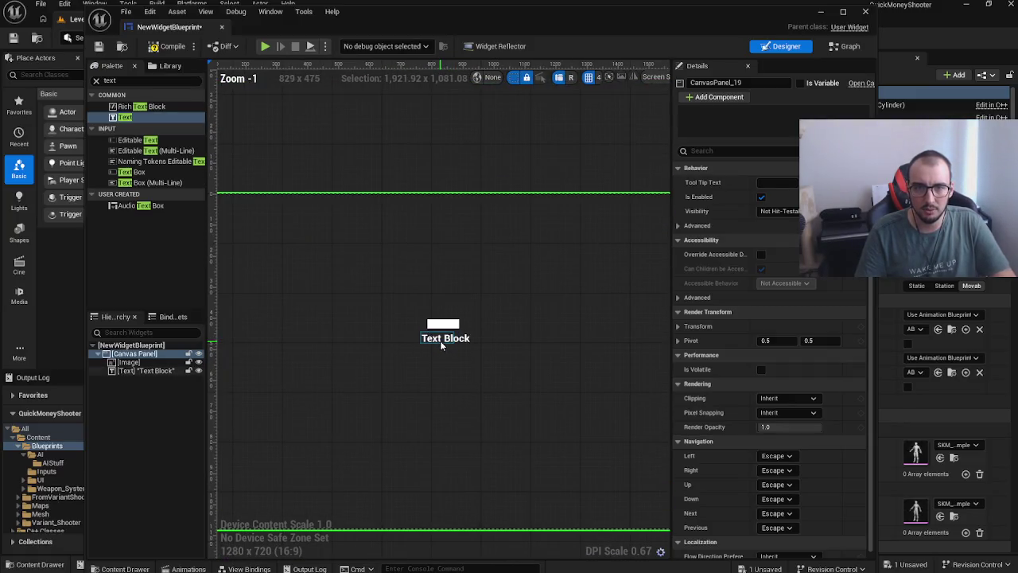
{"action": "left_click", "coordinate": [442, 342]}
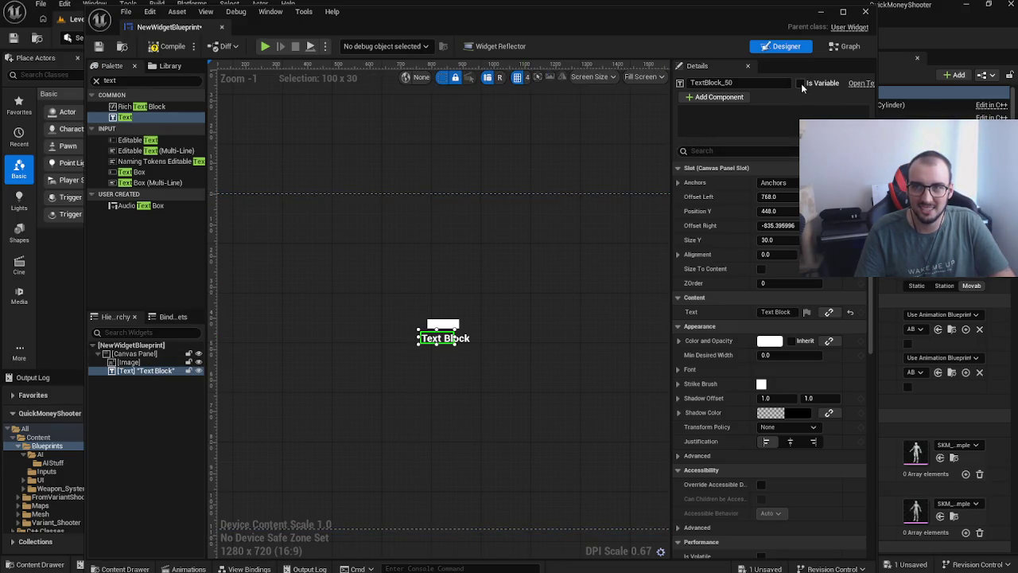
{"action": "left_click", "coordinate": [800, 83]}
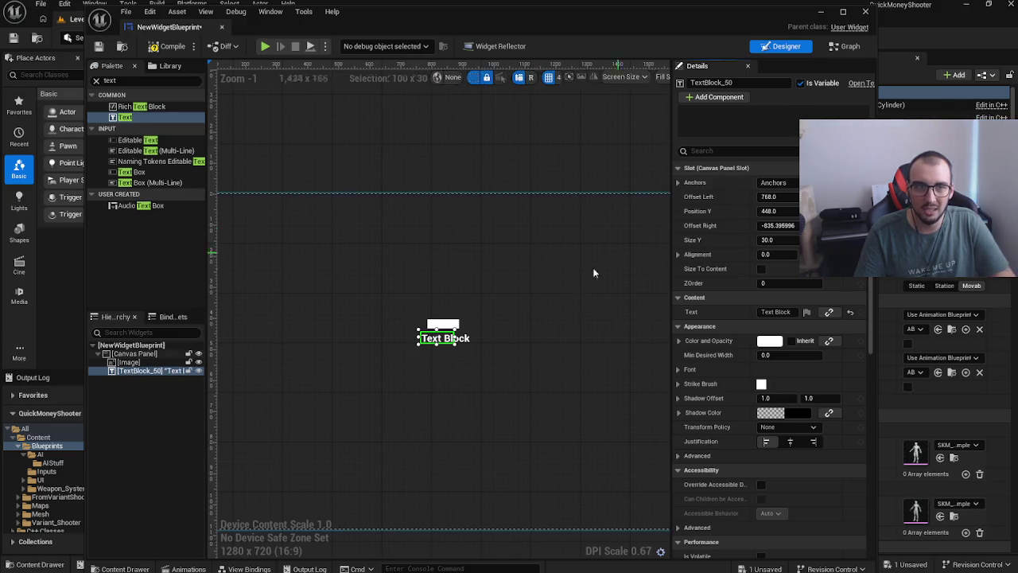
Step: In the Graph, add a TextBlock_50 getter and a Set Text node
{"action": "left_click", "coordinate": [833, 49]}
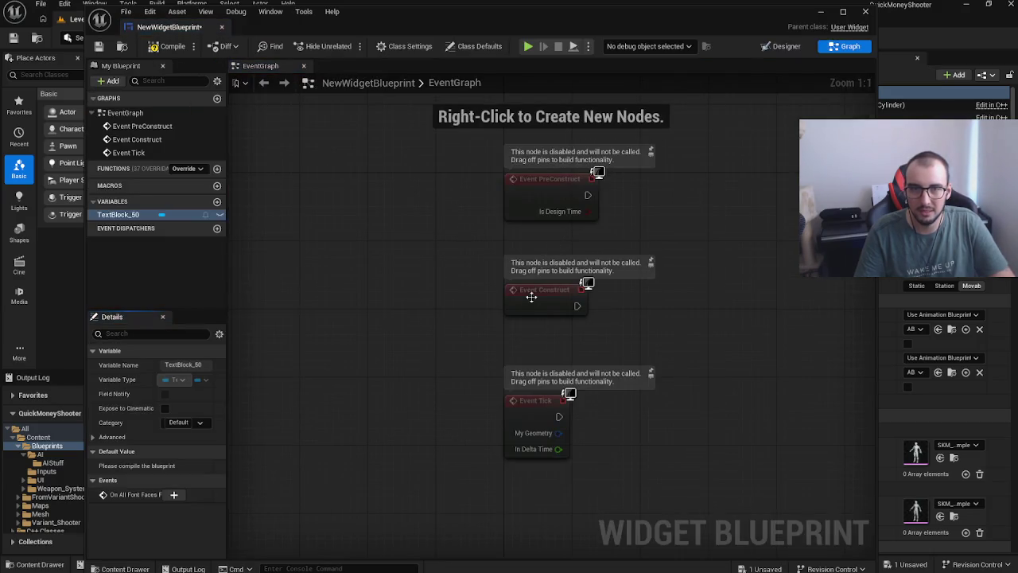
{"action": "mouse_move", "coordinate": [117, 220]}
{"action": "left_mouse_down"}
{"action": "mouse_move", "coordinate": [642, 244]}
{"action": "mouse_move", "coordinate": [777, 221]}
{"action": "mouse_move", "coordinate": [151, 228]}
{"action": "mouse_move", "coordinate": [404, 280]}
{"action": "left_mouse_up"}
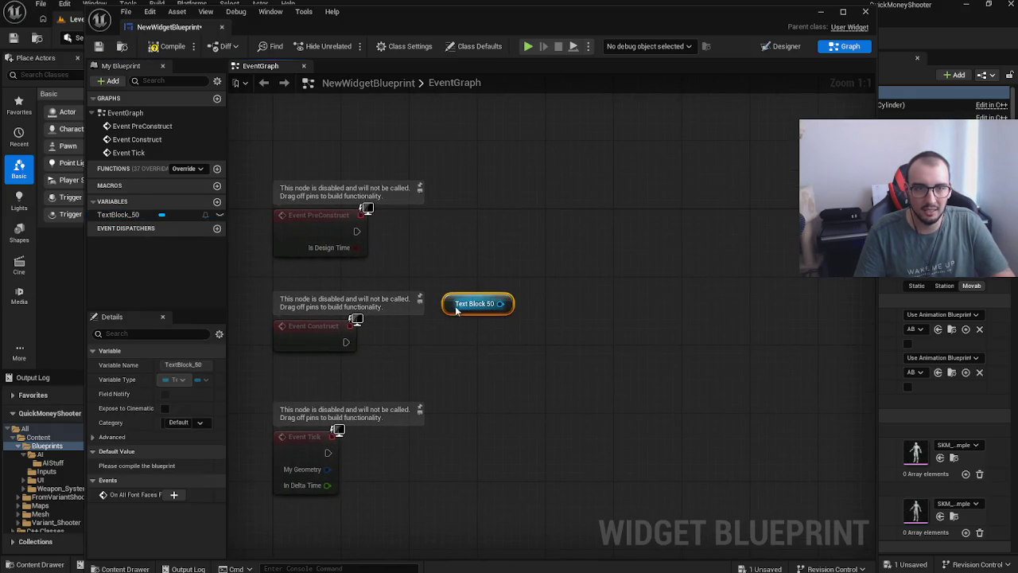
{"action": "mouse_move", "coordinate": [456, 310]}
{"action": "left_mouse_down"}
{"action": "mouse_move", "coordinate": [442, 286]}
{"action": "mouse_move", "coordinate": [388, 282]}
{"action": "mouse_move", "coordinate": [341, 385]}
{"action": "left_mouse_up"}
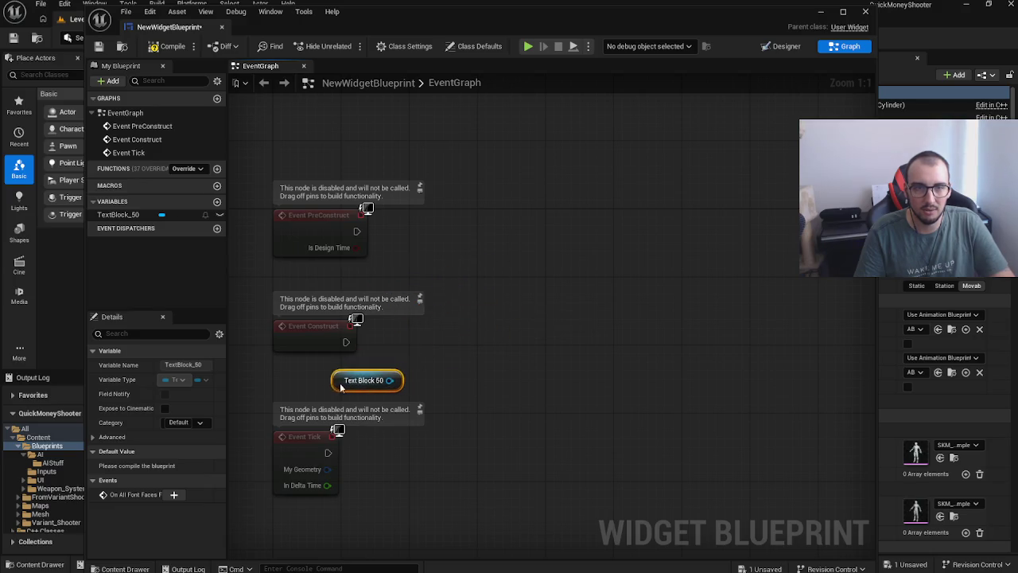
{"action": "left_click_drag", "start_coordinate": [346, 342], "coordinate": [504, 331]}
{"action": "type", "text": "se"}
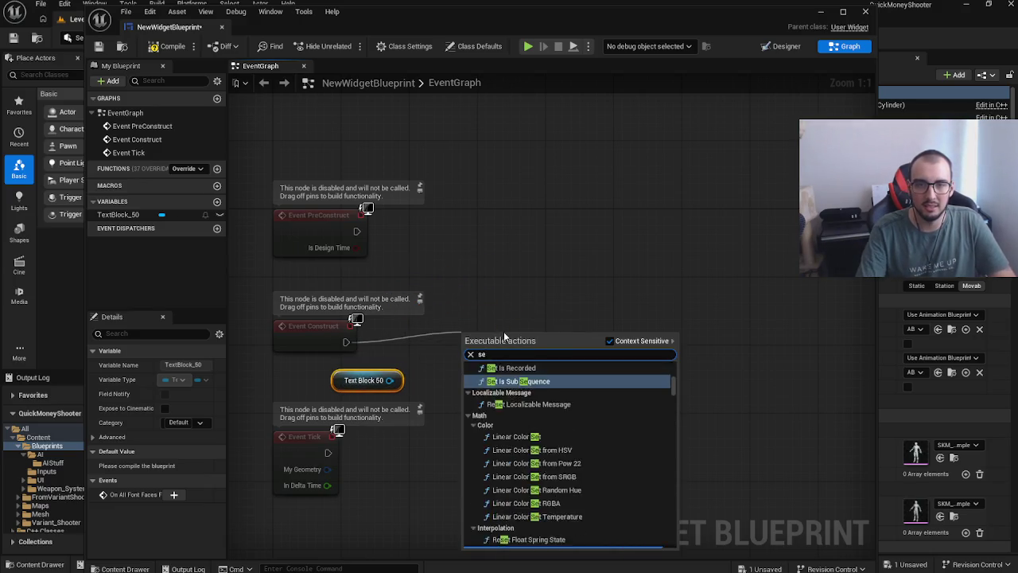
{"action": "type", "text": "t text"}
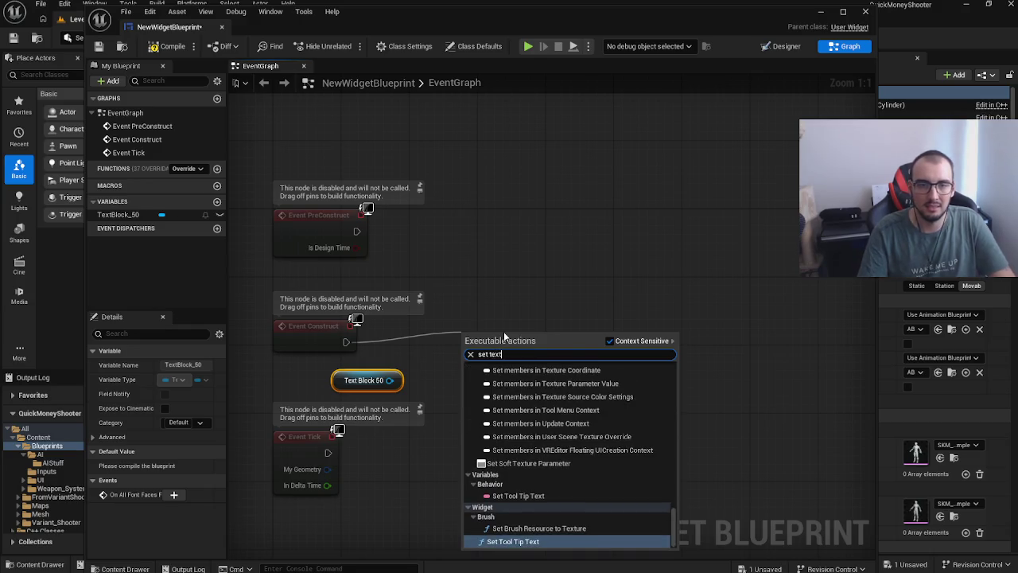
{"action": "left_click", "coordinate": [445, 362]}
{"action": "type", "text": "set te"}
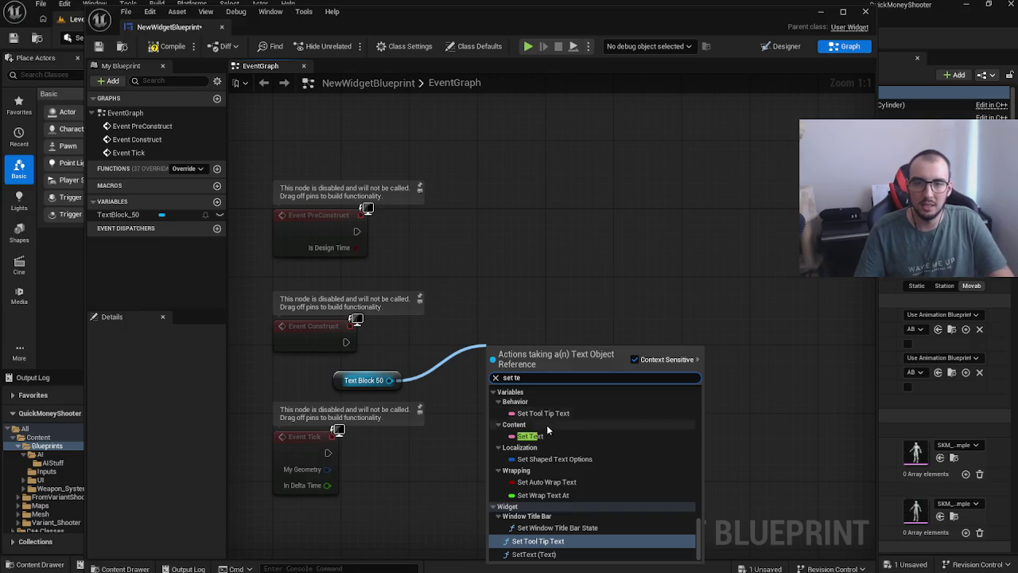
{"action": "left_click", "coordinate": [529, 436]}
Step: Wire Event Construct into Set Text and set its text to 'Hello'
{"action": "left_click_drag", "start_coordinate": [510, 375], "coordinate": [439, 350]}
{"action": "left_click_drag", "start_coordinate": [345, 342], "coordinate": [428, 333]}
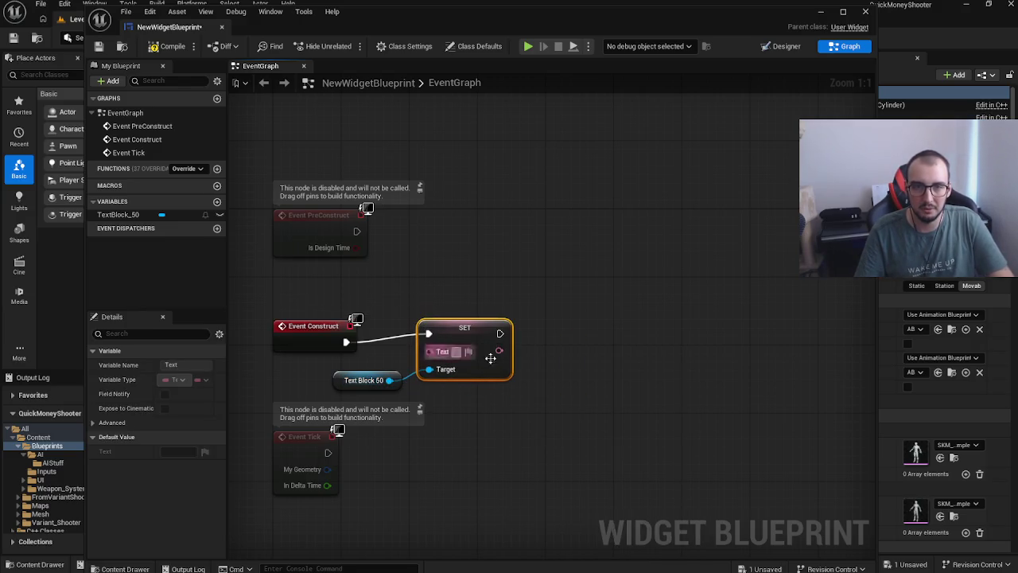
{"action": "type", "text": "Hellp"}
{"action": "key", "text": "BackSpace"}
{"action": "type", "text": "o"}
{"action": "left_click", "coordinate": [670, 362]}
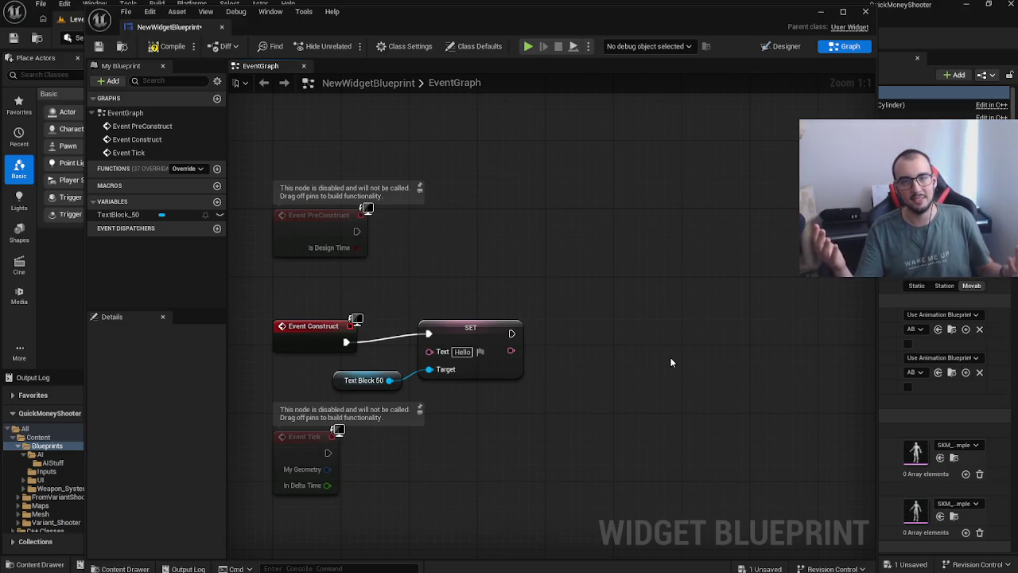
Step: Tidy the Event Construct and Text Block 50 nodes, then box-select the SET and getter nodes
{"action": "mouse_move", "coordinate": [316, 331]}
{"action": "left_click_drag", "start_coordinate": [316, 331], "coordinate": [318, 323]}
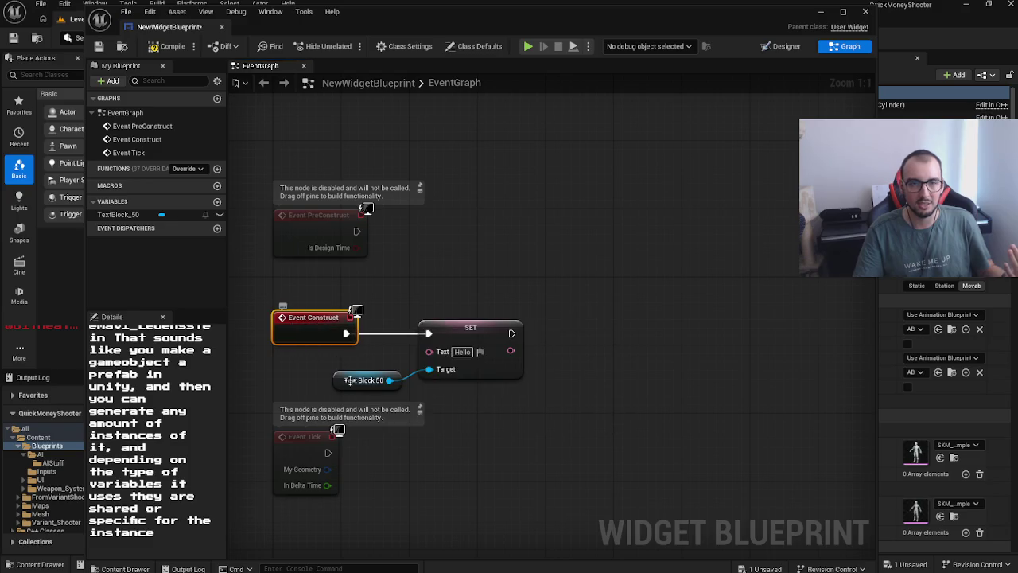
{"action": "left_click_drag", "start_coordinate": [338, 382], "coordinate": [320, 383]}
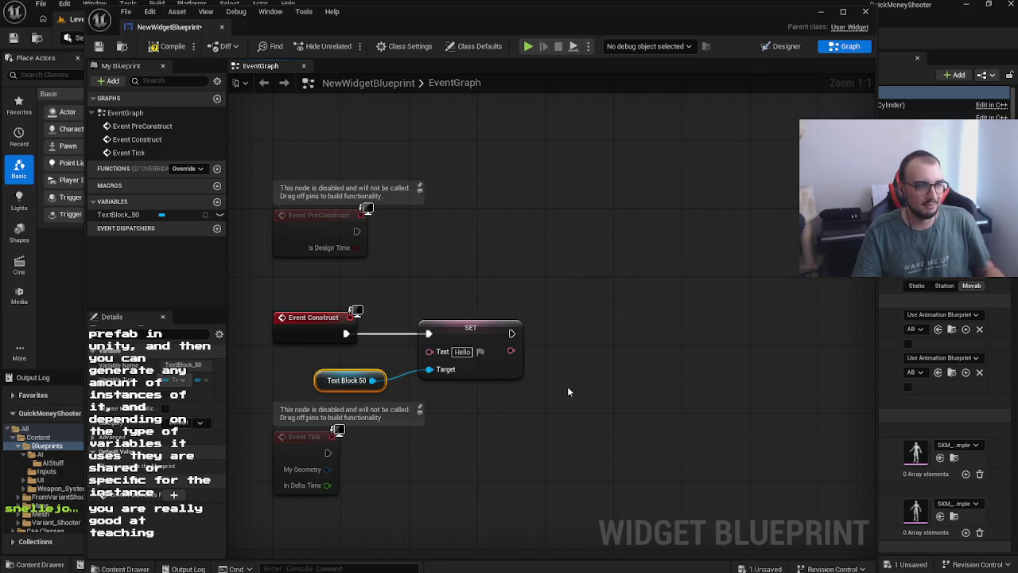
{"action": "mouse_move", "coordinate": [570, 393]}
{"action": "left_mouse_down"}
{"action": "mouse_move", "coordinate": [401, 322]}
{"action": "mouse_move", "coordinate": [366, 370]}
{"action": "left_mouse_up"}
Step: Delete the SET and Text Block getter nodes, then force-delete the NewWidgetBlueprint asset from Blueprints
{"action": "key", "text": "Delete"}
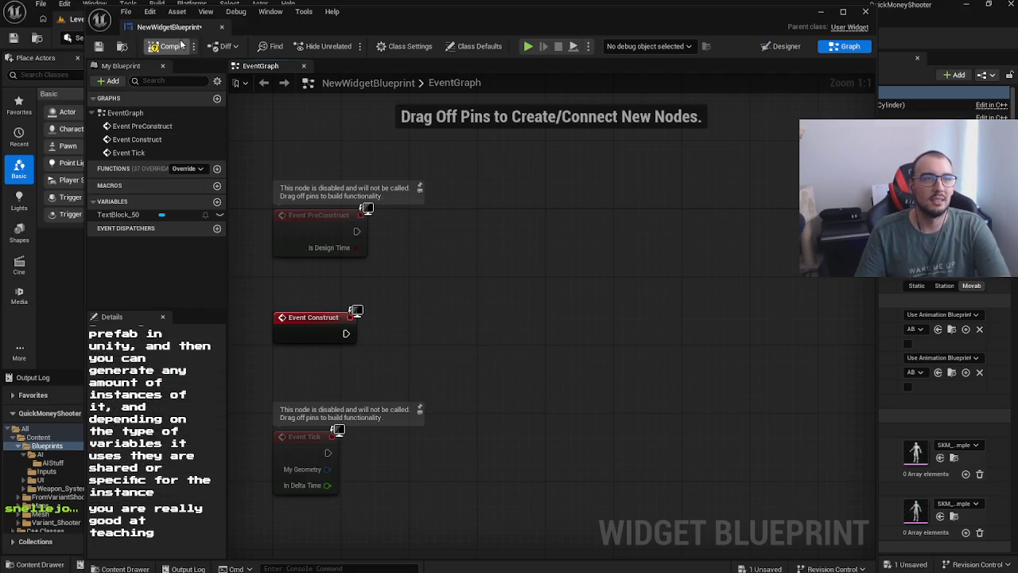
{"action": "left_click", "coordinate": [223, 29]}
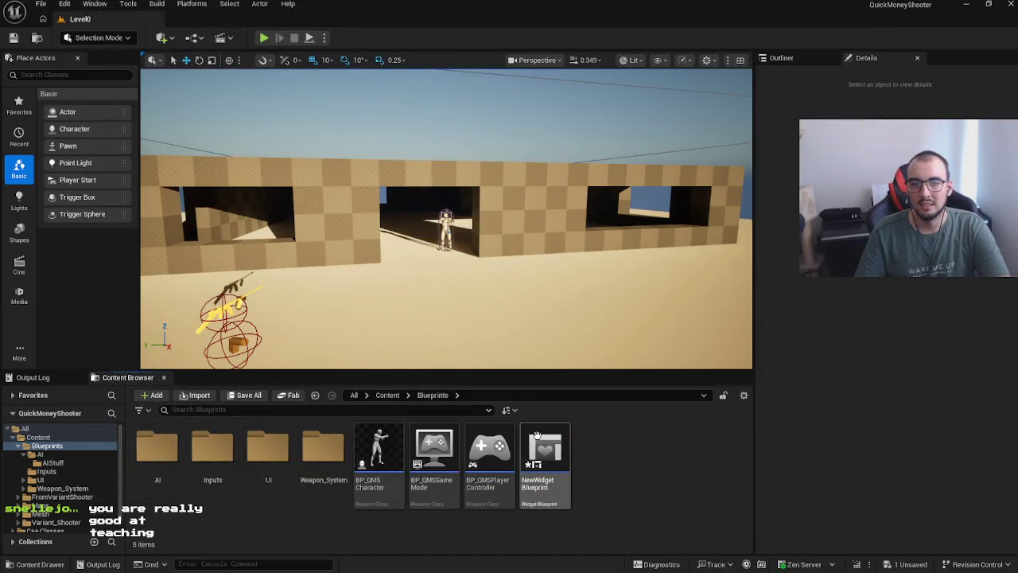
{"action": "left_click", "coordinate": [545, 457]}
{"action": "key", "text": "Delete"}
{"action": "left_click", "coordinate": [474, 463]}
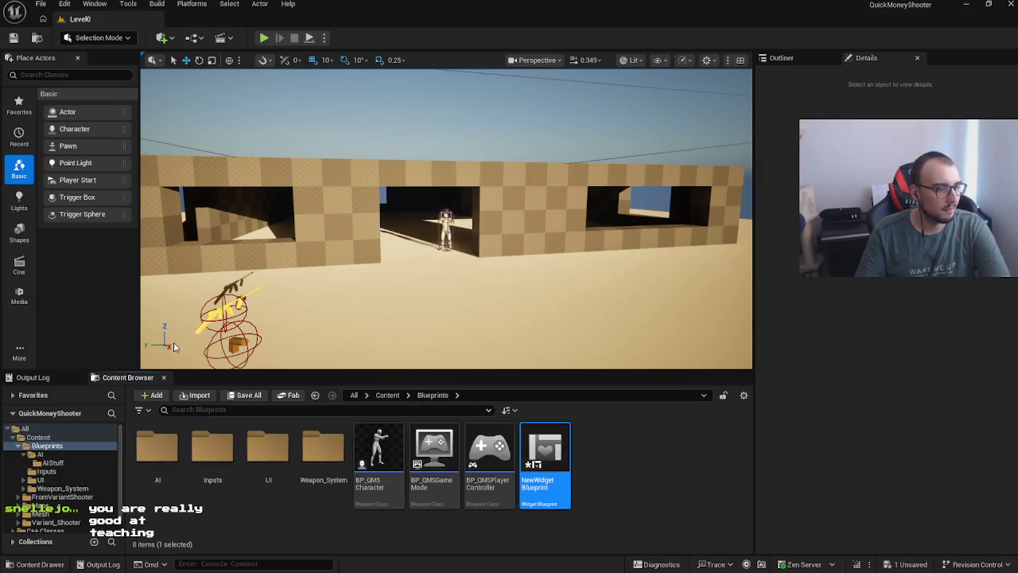
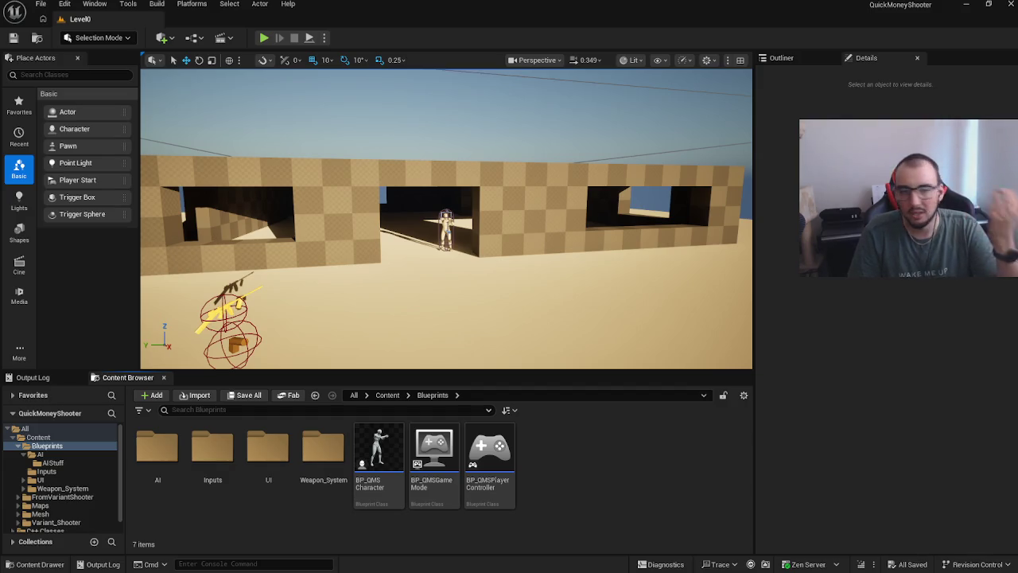
Step: Go to AI > AIStuff and open the ST_AIShooting state tree
{"action": "double_click", "coordinate": [152, 453]}
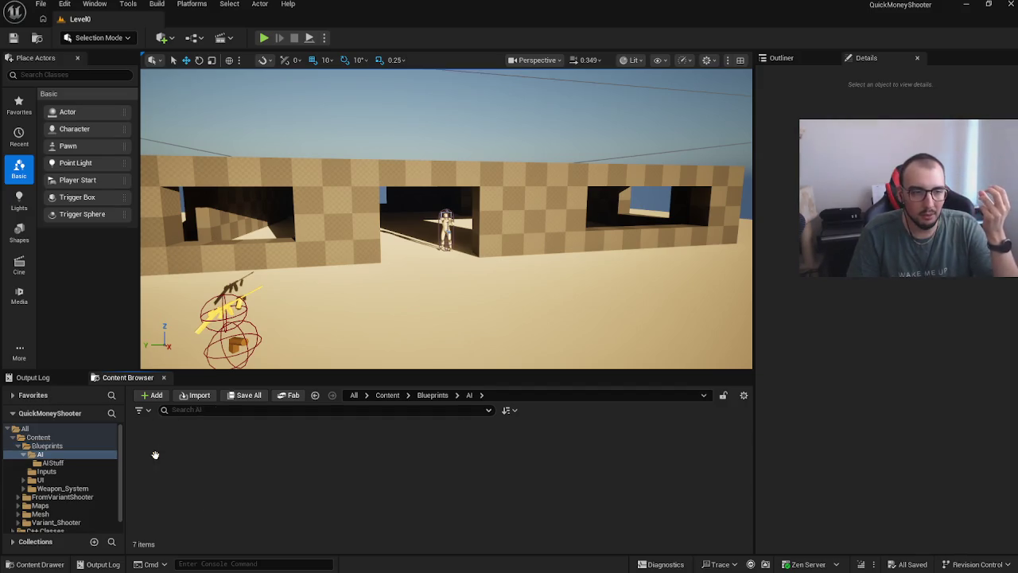
{"action": "left_click", "coordinate": [175, 458]}
{"action": "double_click", "coordinate": [176, 457]}
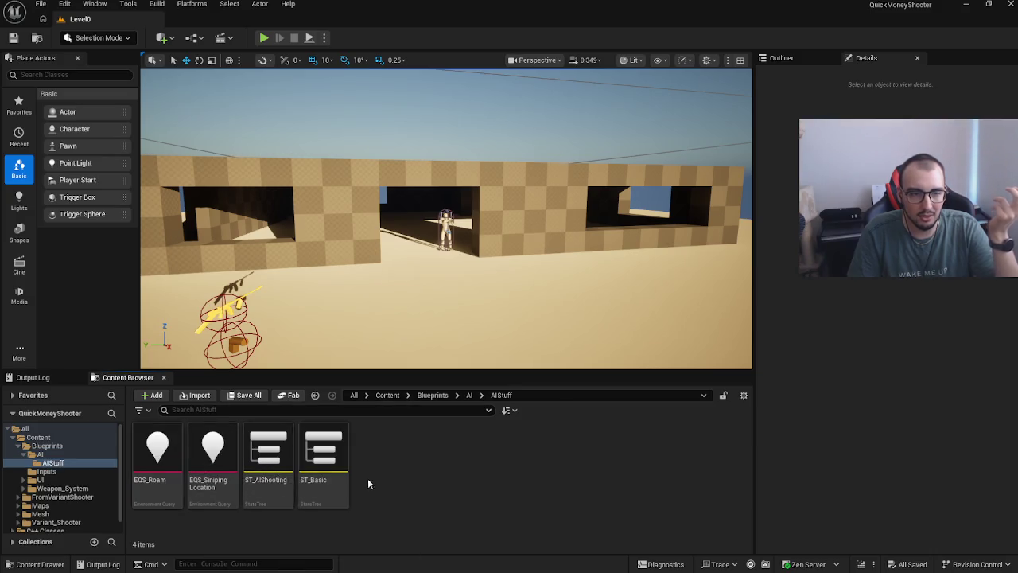
{"action": "left_click", "coordinate": [280, 462]}
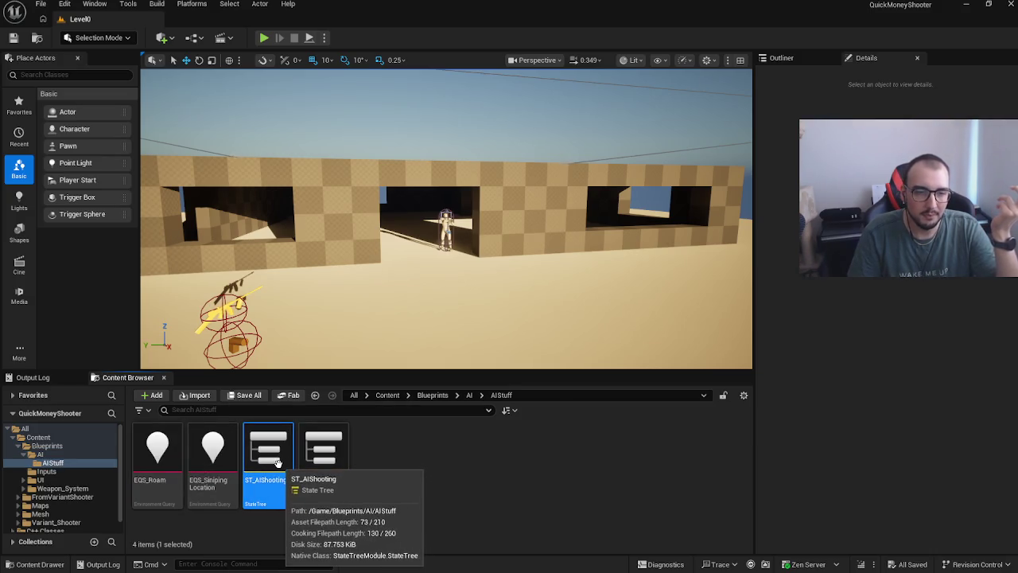
{"action": "double_click", "coordinate": [280, 462]}
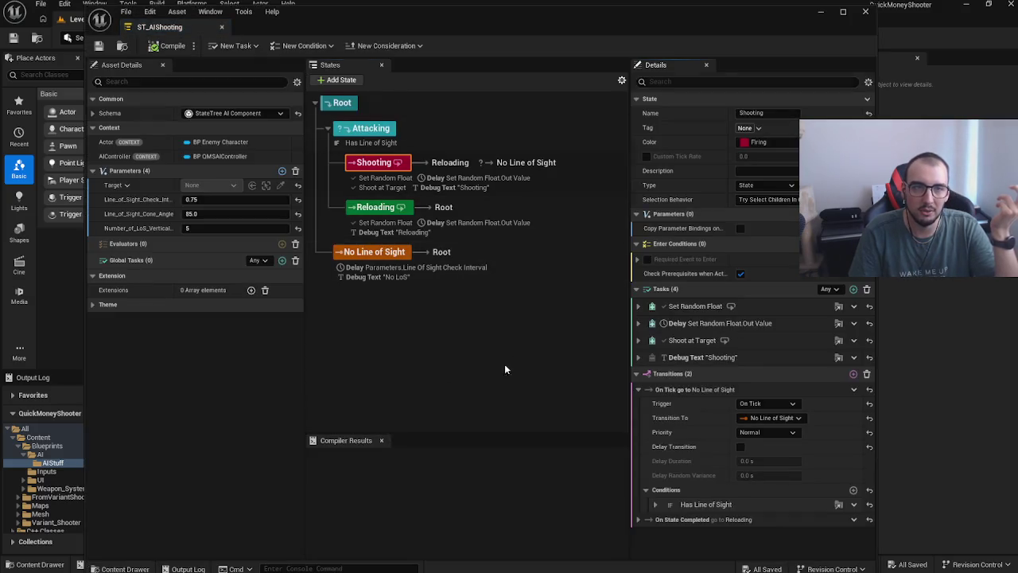
Step: Inspect the Attacking, Shooting and Reloading states, then close the StateTree editor
{"action": "left_click", "coordinate": [505, 367]}
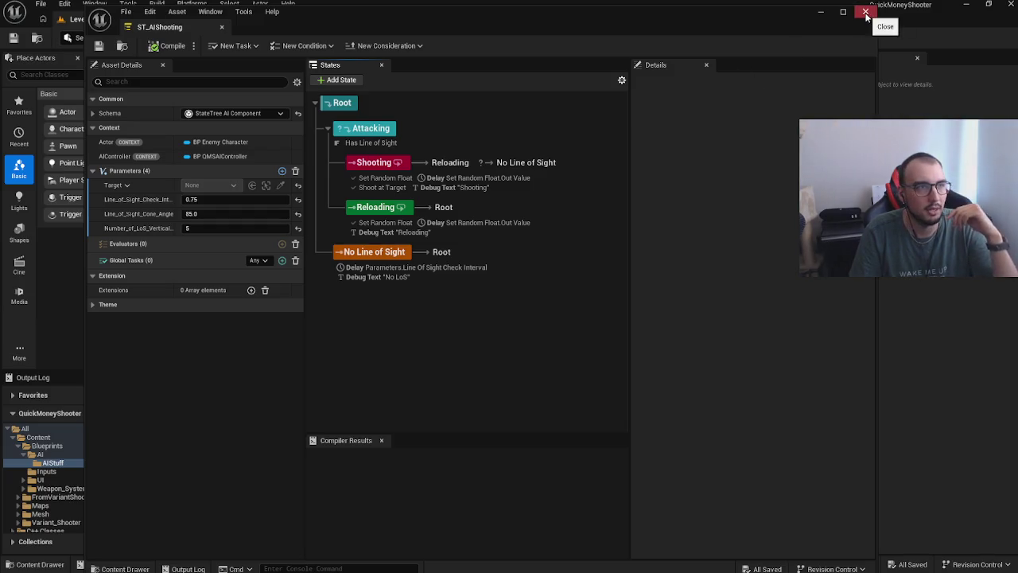
{"action": "left_click", "coordinate": [461, 133]}
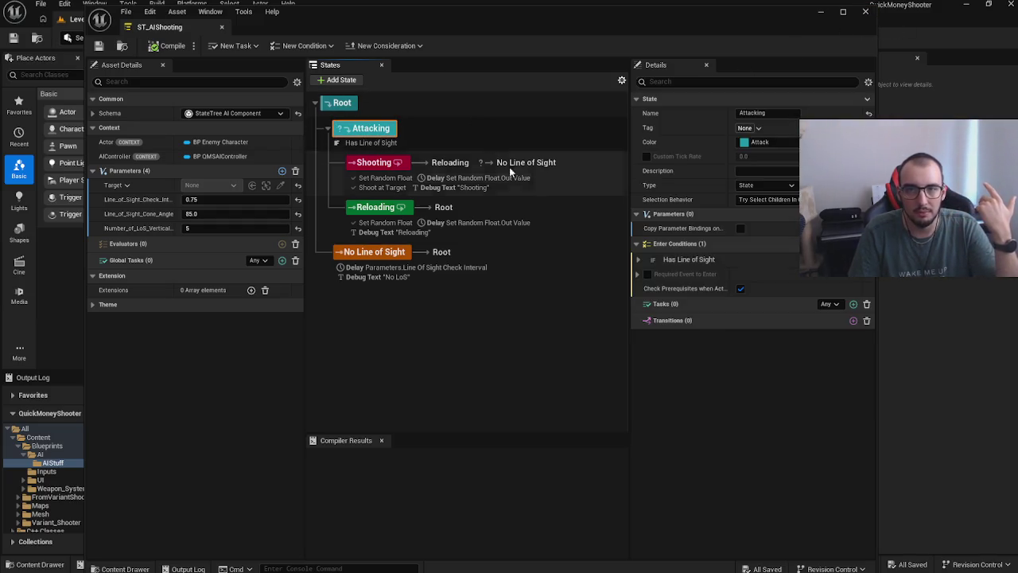
{"action": "left_click", "coordinate": [551, 177]}
{"action": "left_click", "coordinate": [547, 212]}
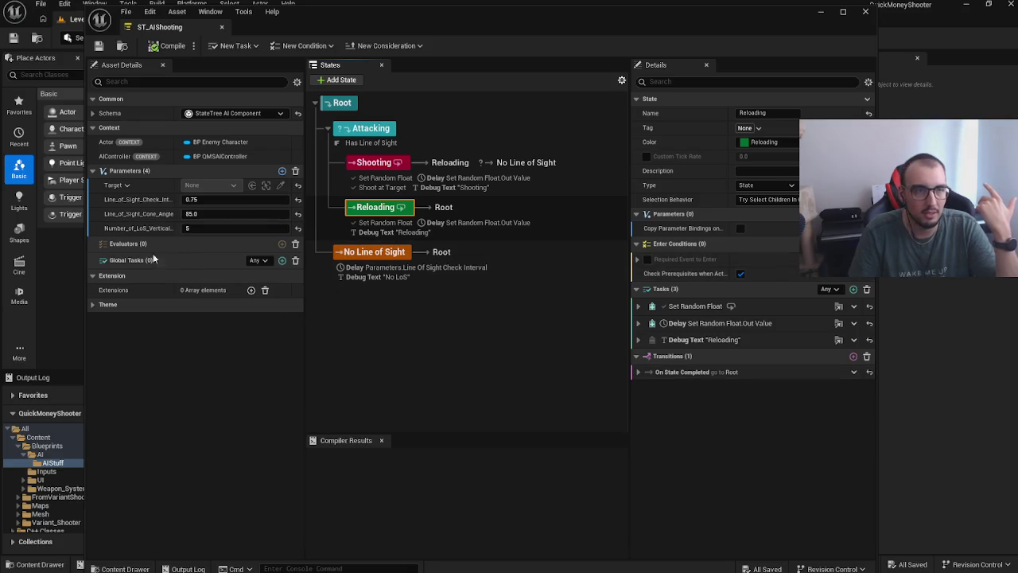
{"action": "left_click", "coordinate": [865, 11]}
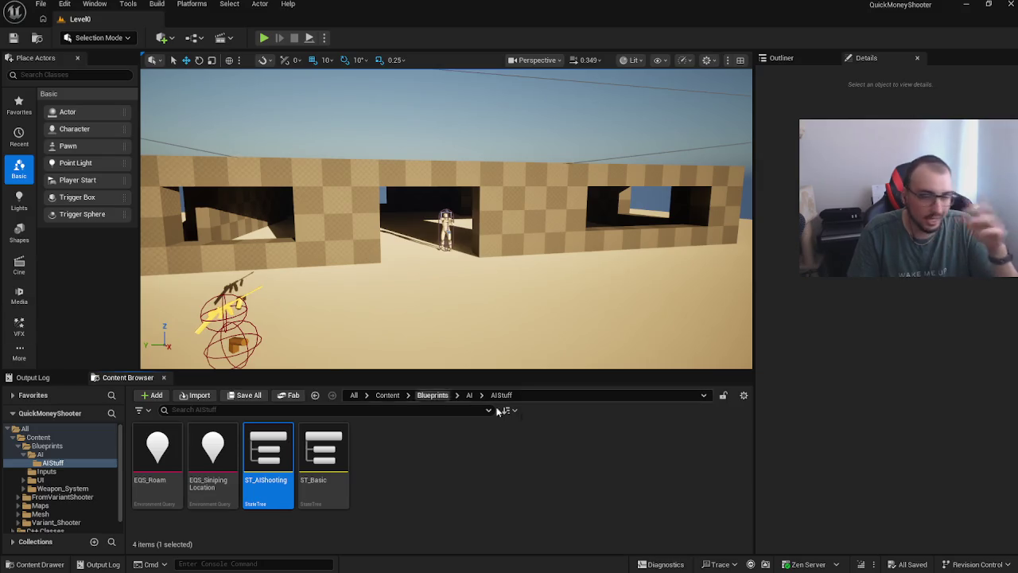
{"action": "left_click", "coordinate": [465, 445]}
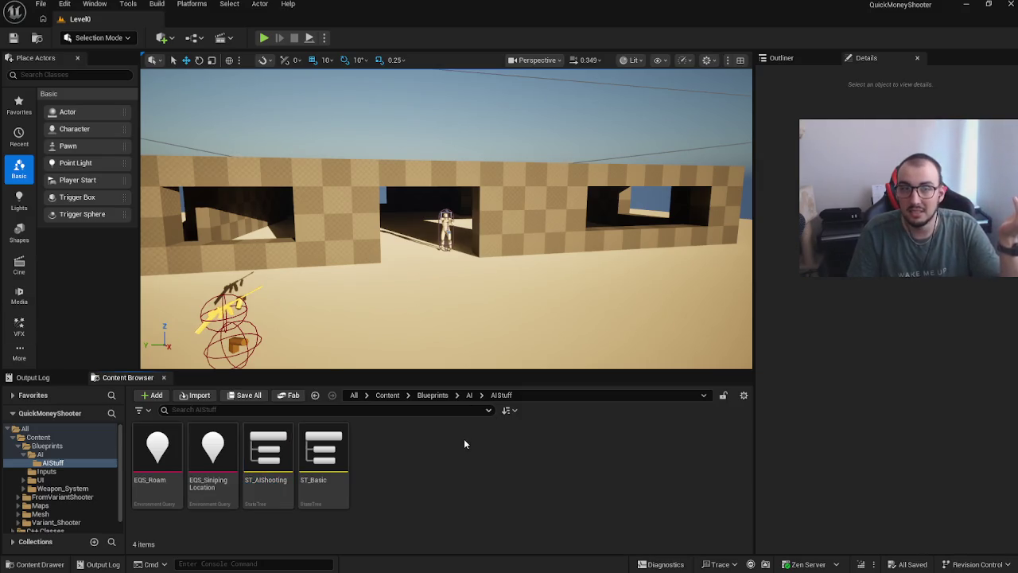
Step: Reopen and close ST_AIShooting, then bring up the new-asset menu in AIStuff
{"action": "left_click", "coordinate": [268, 458]}
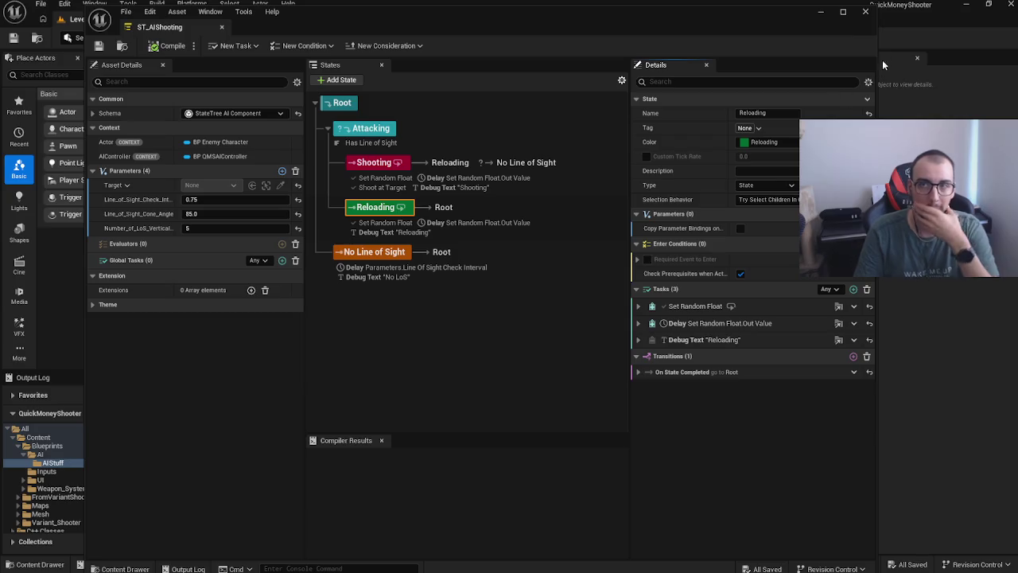
{"action": "left_click", "coordinate": [866, 12]}
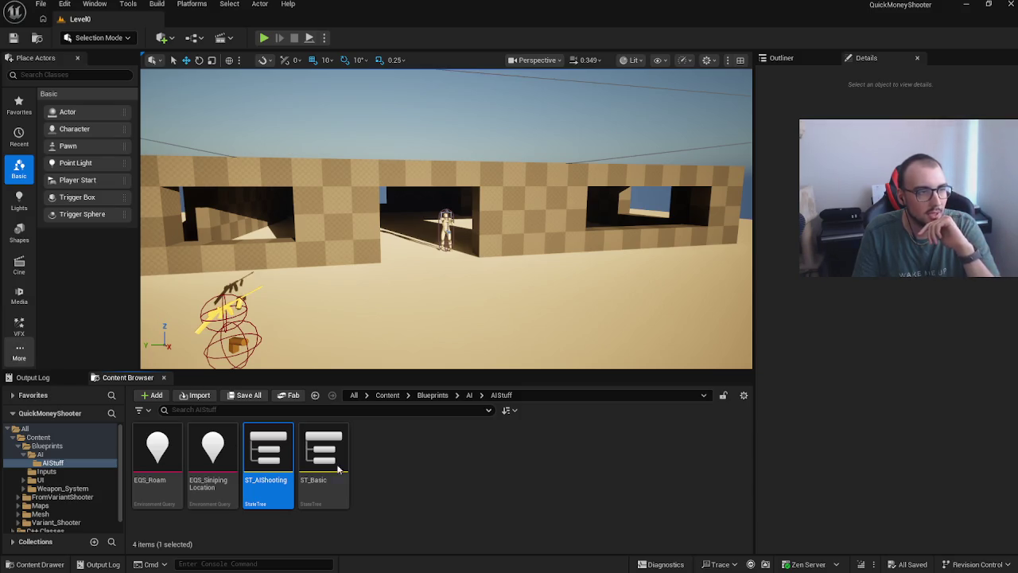
{"action": "right_click", "coordinate": [423, 491]}
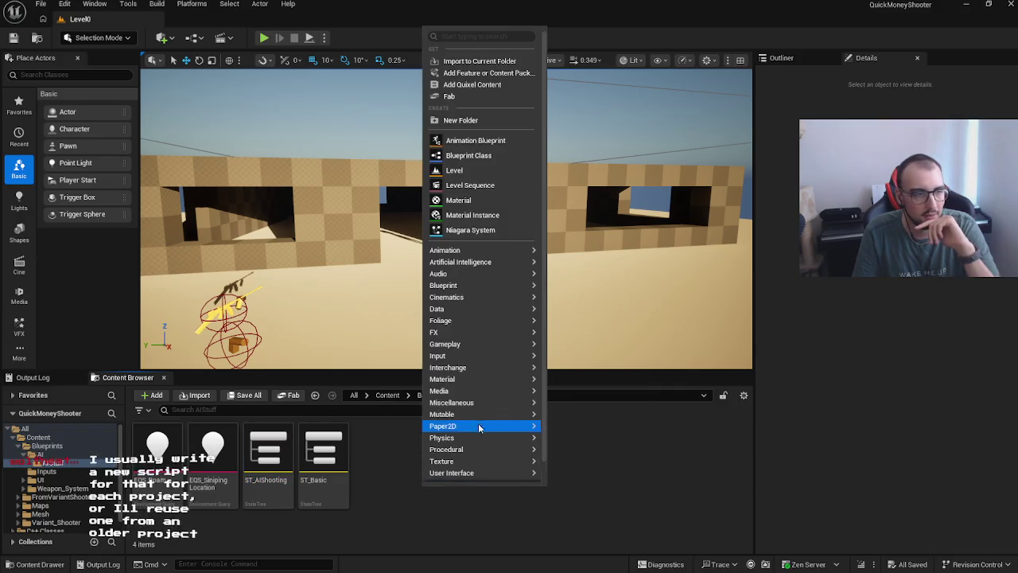
Step: Create, save and close the accidental NewWidgetPreview asset, then delete it
{"action": "mouse_move", "coordinate": [493, 472]}
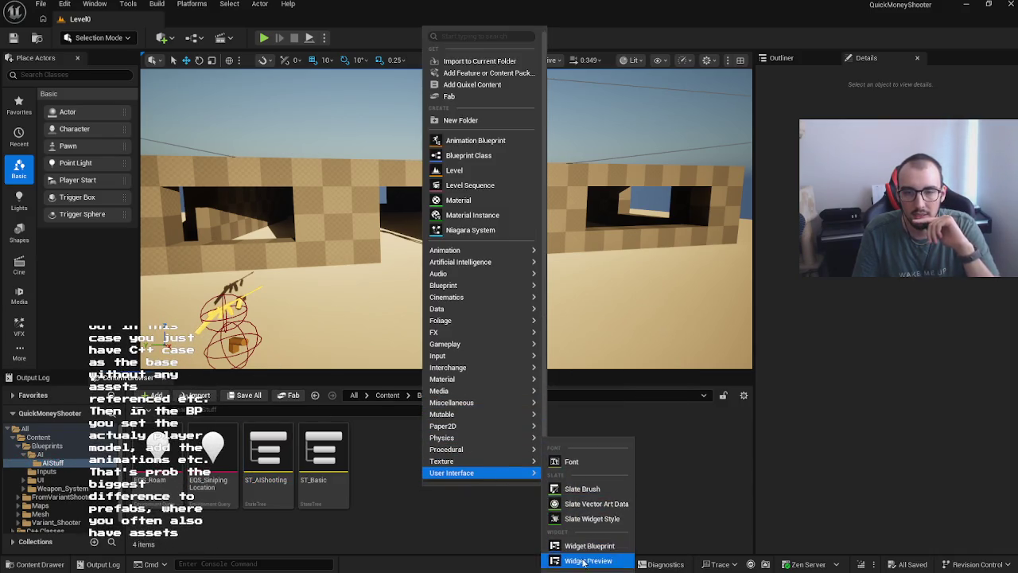
{"action": "left_click", "coordinate": [589, 560]}
{"action": "double_click", "coordinate": [277, 466]}
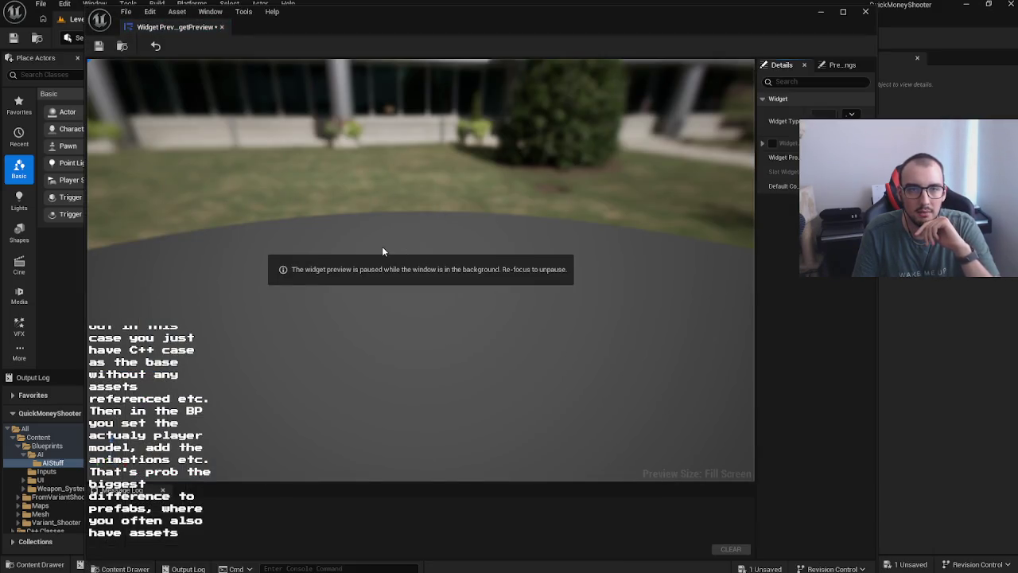
{"action": "left_click", "coordinate": [98, 46]}
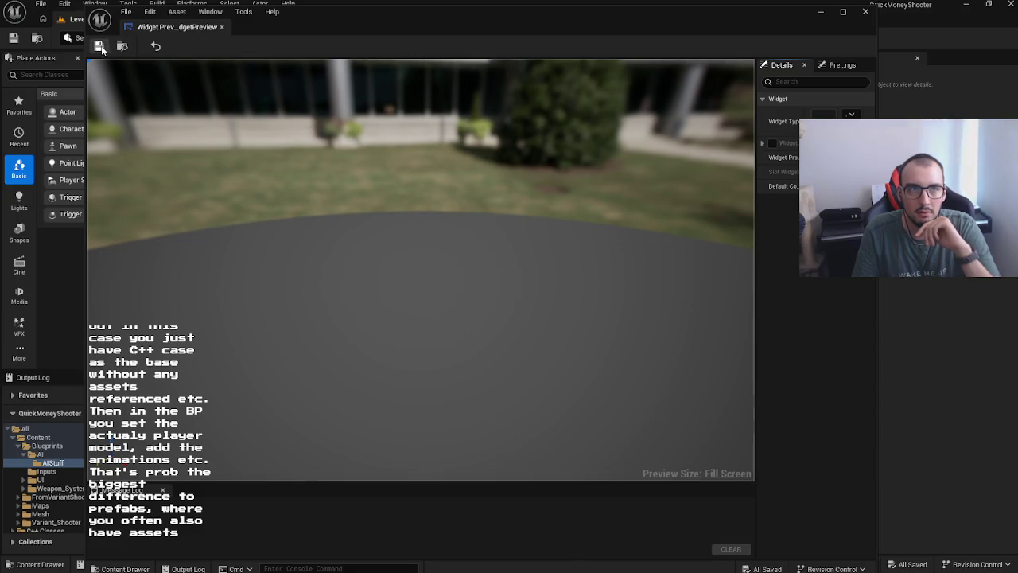
{"action": "left_click", "coordinate": [865, 11]}
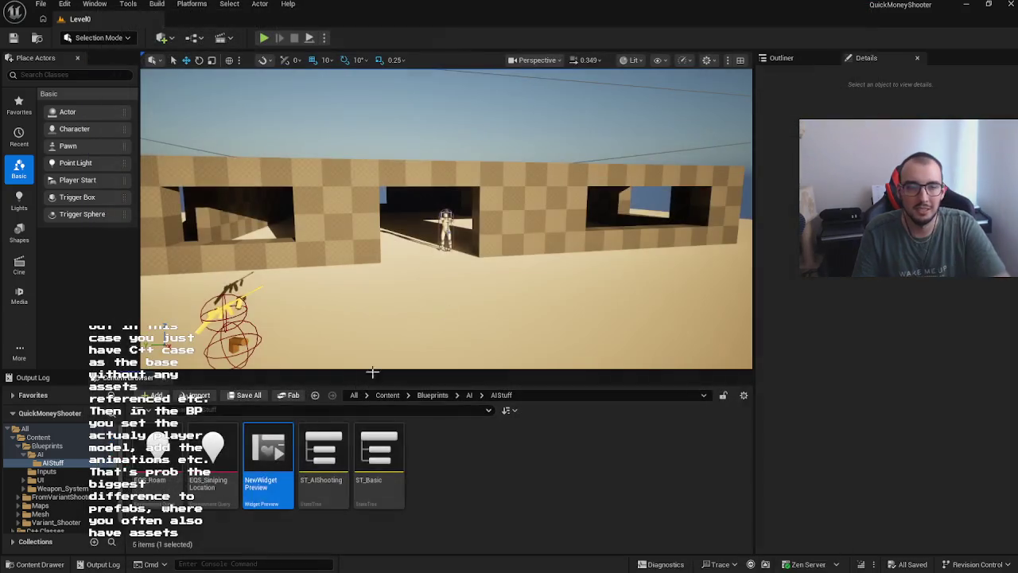
{"action": "key", "text": "Delete"}
{"action": "left_click", "coordinate": [457, 464]}
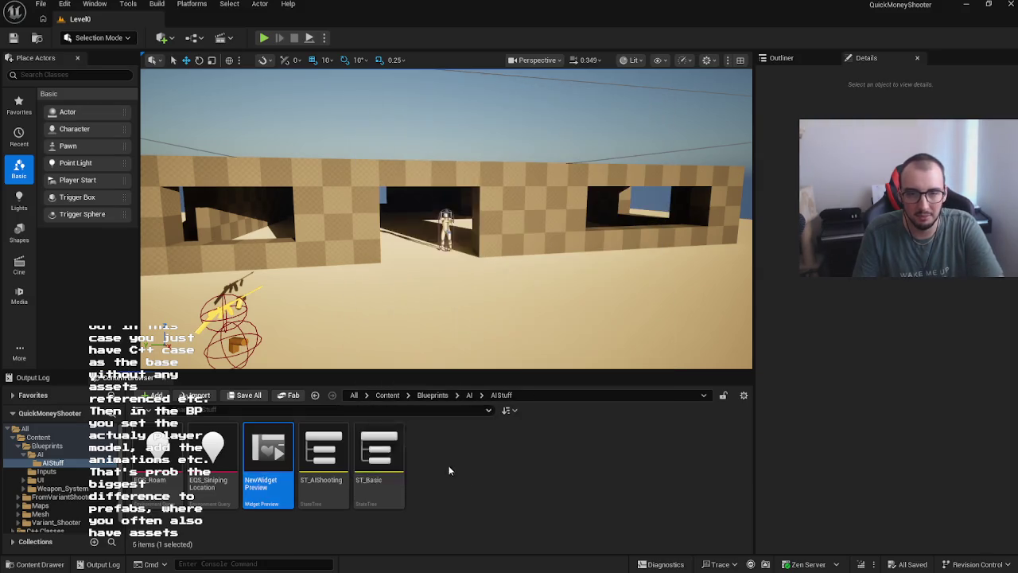
Step: Create a UserWidget-based Widget Blueprint named NewWidgetBlueprint and open it in the designer
{"action": "right_click", "coordinate": [453, 470]}
{"action": "mouse_move", "coordinate": [502, 560]}
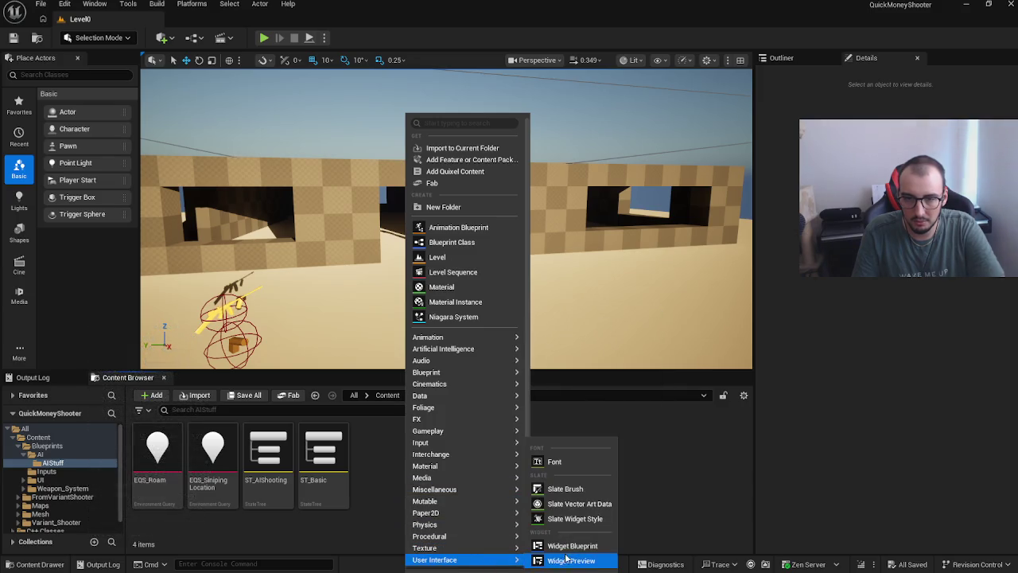
{"action": "left_click", "coordinate": [572, 545]}
{"action": "left_click", "coordinate": [399, 266]}
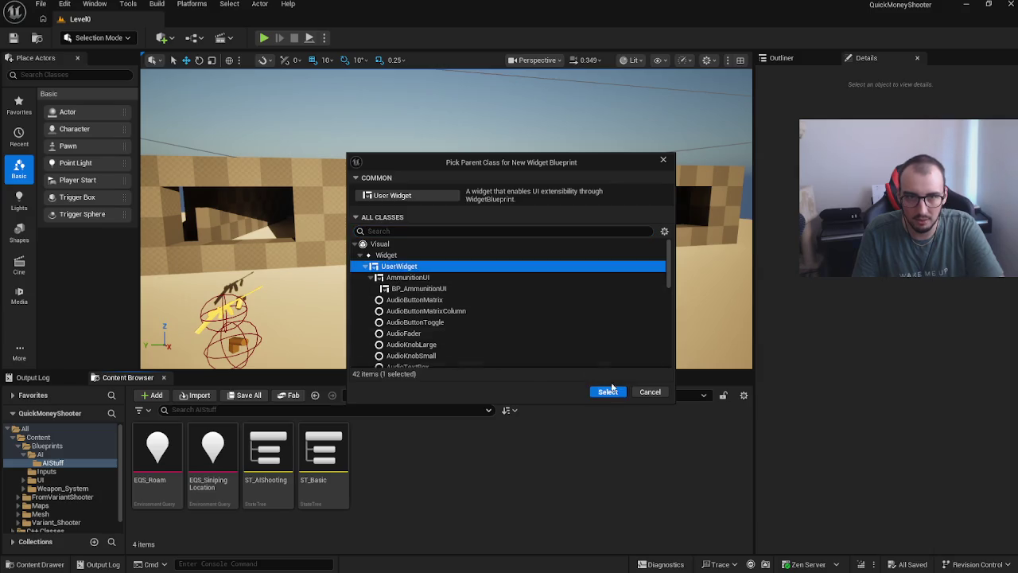
{"action": "left_click", "coordinate": [608, 391]}
{"action": "key", "text": "Return"}
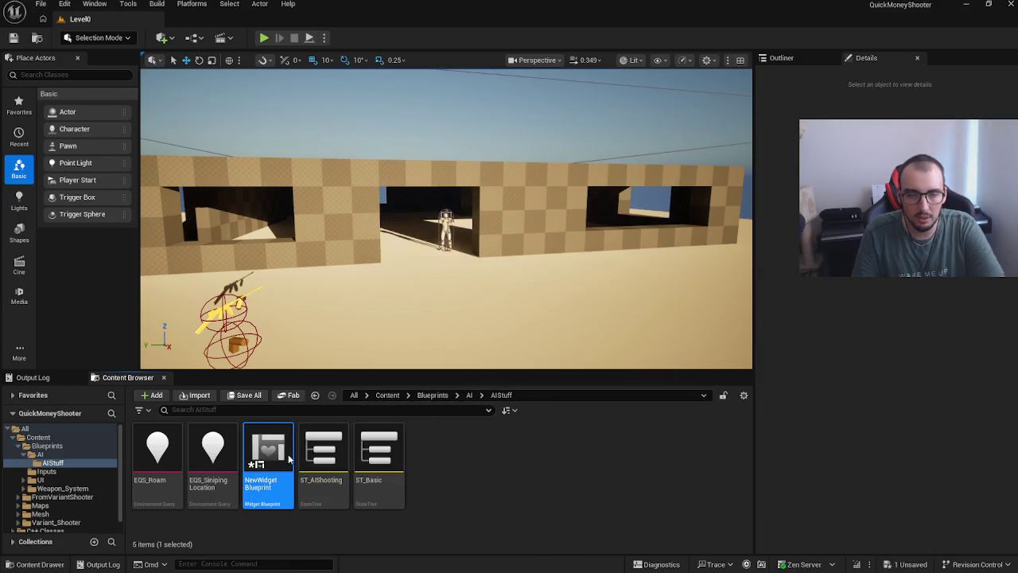
{"action": "double_click", "coordinate": [288, 459]}
{"action": "left_click", "coordinate": [124, 85]}
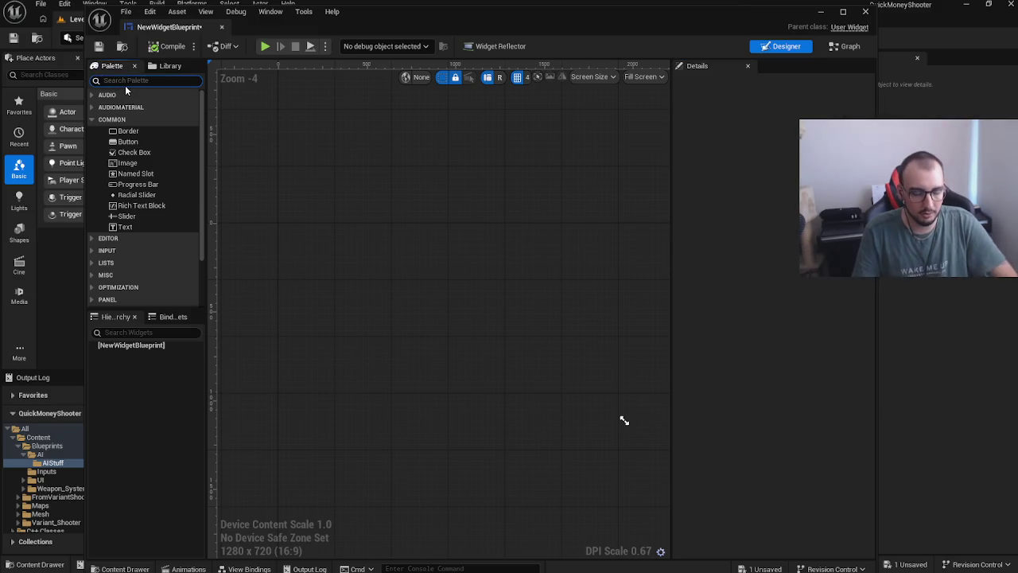
Step: Add a Canvas Panel, then an Image and a Text Block under it
{"action": "type", "text": "canvas"}
{"action": "left_click_drag", "start_coordinate": [134, 107], "coordinate": [137, 348]}
{"action": "left_click", "coordinate": [125, 80]}
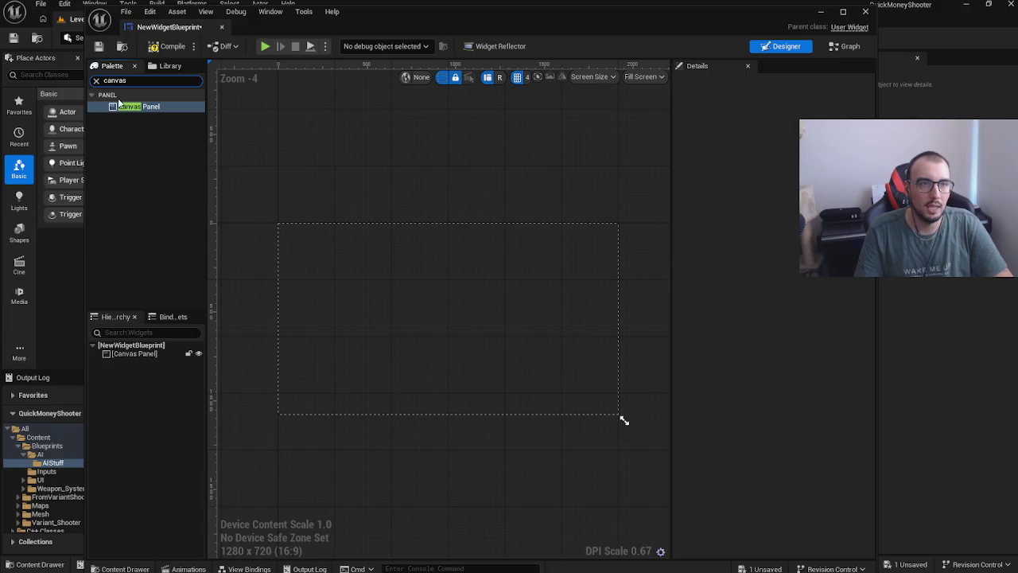
{"action": "key", "text": "ctrl+a"}
{"action": "key", "text": "BackSpace"}
{"action": "type", "text": "ge"}
{"action": "mouse_move", "coordinate": [187, 105]}
{"action": "left_mouse_down"}
{"action": "mouse_move", "coordinate": [159, 336]}
{"action": "mouse_move", "coordinate": [122, 356]}
{"action": "left_mouse_up"}
{"action": "left_click", "coordinate": [146, 80]}
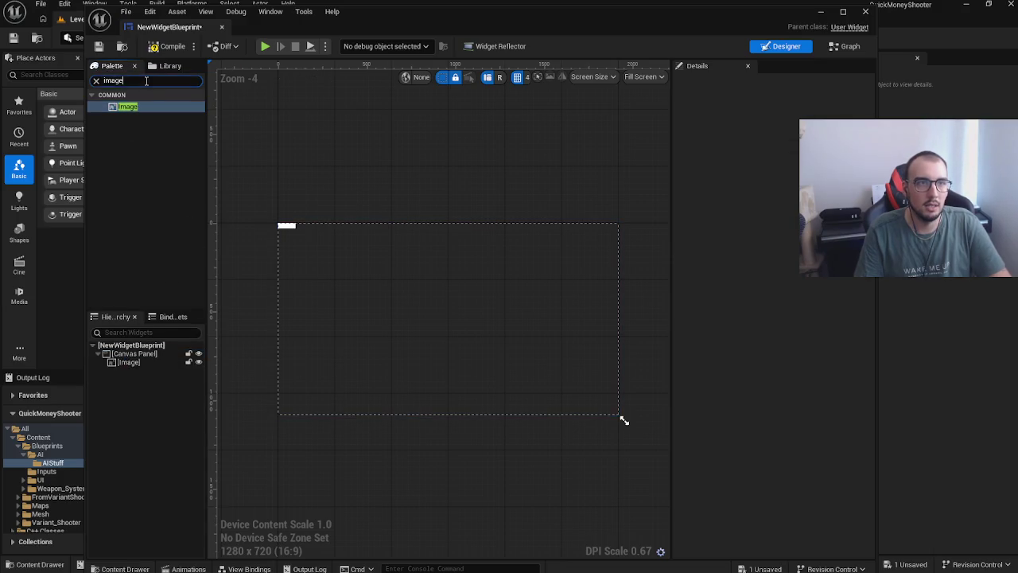
{"action": "type", "text": "text"}
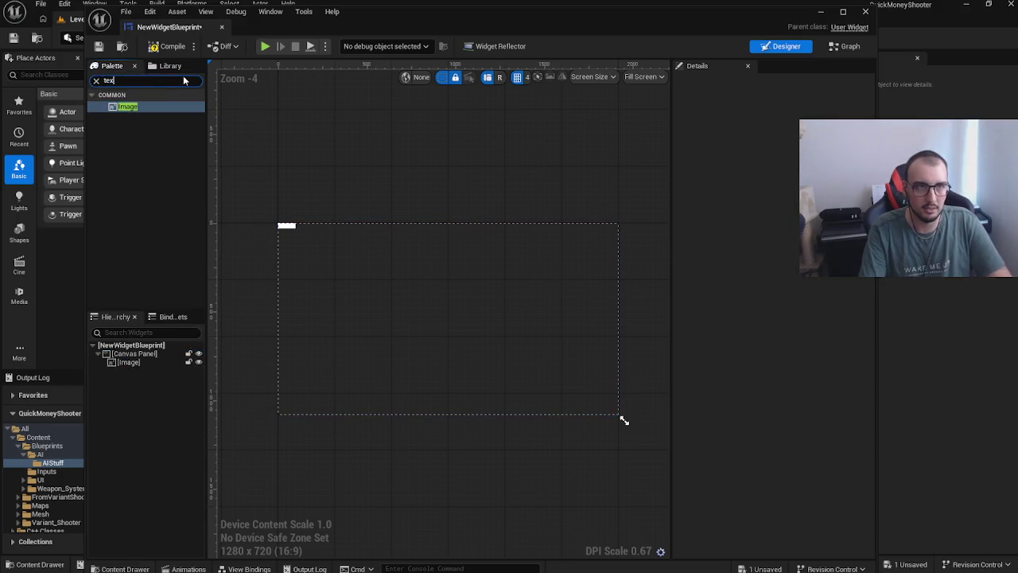
{"action": "mouse_move", "coordinate": [159, 116]}
{"action": "left_mouse_down"}
{"action": "mouse_move", "coordinate": [159, 353]}
{"action": "mouse_move", "coordinate": [134, 354]}
{"action": "left_mouse_up"}
Step: Stretch the Image's anchors to the canvas corners
{"action": "left_click", "coordinate": [134, 355]}
{"action": "left_click", "coordinate": [135, 362]}
{"action": "left_click", "coordinate": [137, 370]}
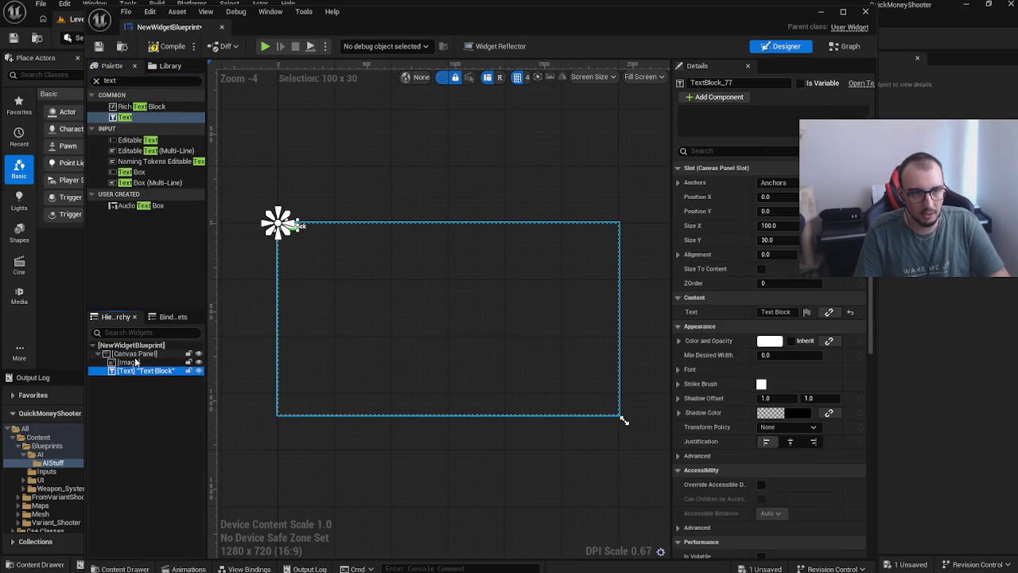
{"action": "left_click", "coordinate": [135, 355]}
{"action": "left_click", "coordinate": [136, 362]}
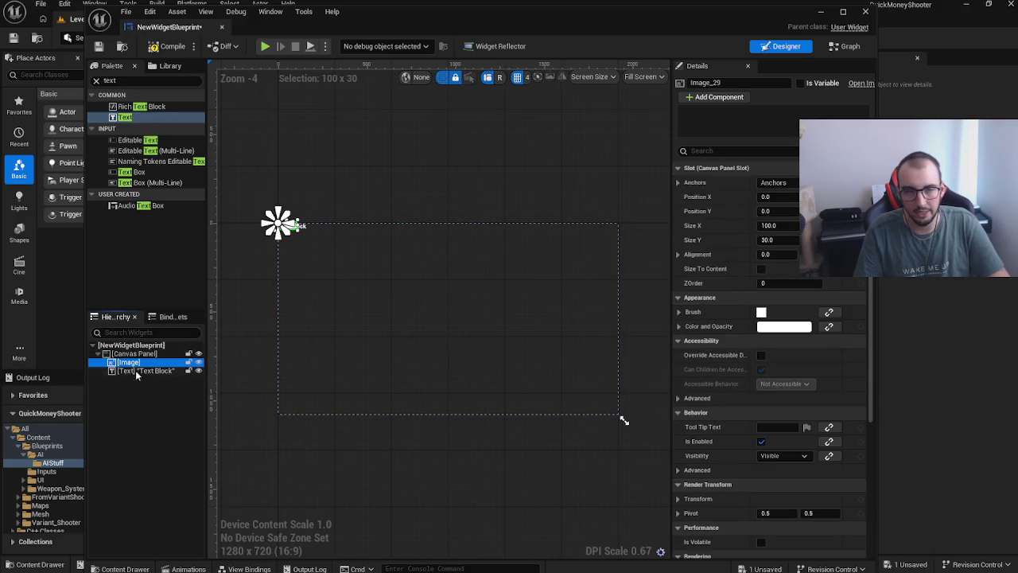
{"action": "left_click", "coordinate": [136, 370]}
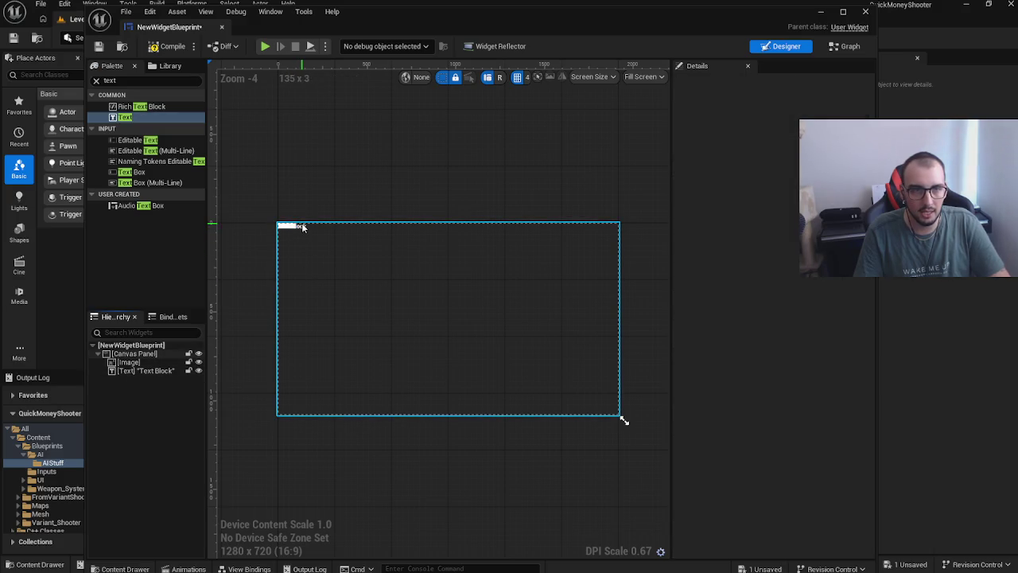
{"action": "left_click", "coordinate": [155, 354]}
{"action": "left_click", "coordinate": [301, 229]}
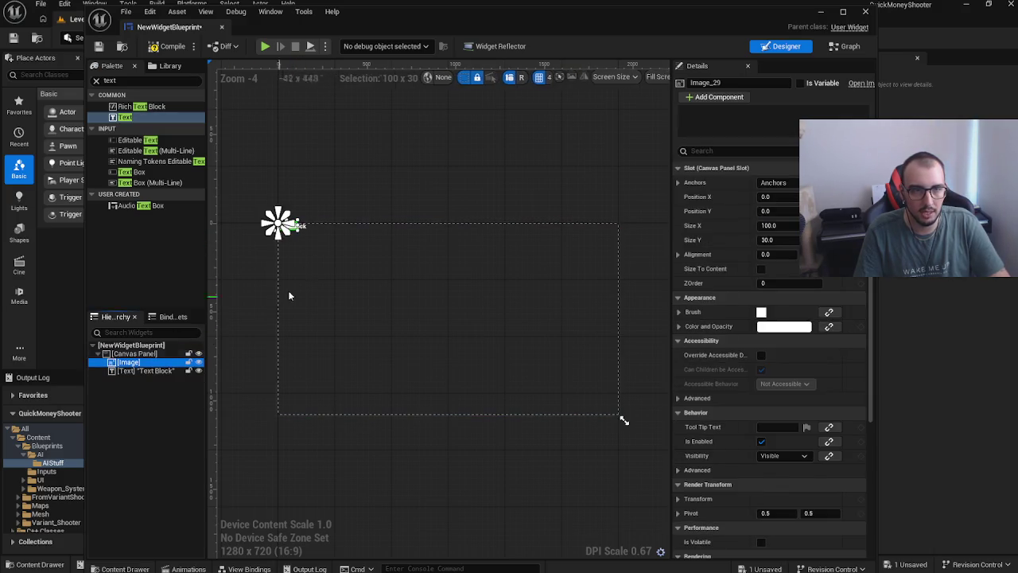
{"action": "mouse_move", "coordinate": [288, 231]}
{"action": "left_mouse_down"}
{"action": "mouse_move", "coordinate": [380, 284]}
{"action": "mouse_move", "coordinate": [582, 371]}
{"action": "left_mouse_up"}
Step: Split the Text Block's anchors, centre the Image and nudge the text right
{"action": "left_click", "coordinate": [133, 354]}
{"action": "left_click", "coordinate": [291, 226]}
{"action": "left_click_drag", "start_coordinate": [283, 222], "coordinate": [493, 328]}
{"action": "scroll", "coordinate": [294, 257], "scroll_direction": "up", "scroll_amount": 3}
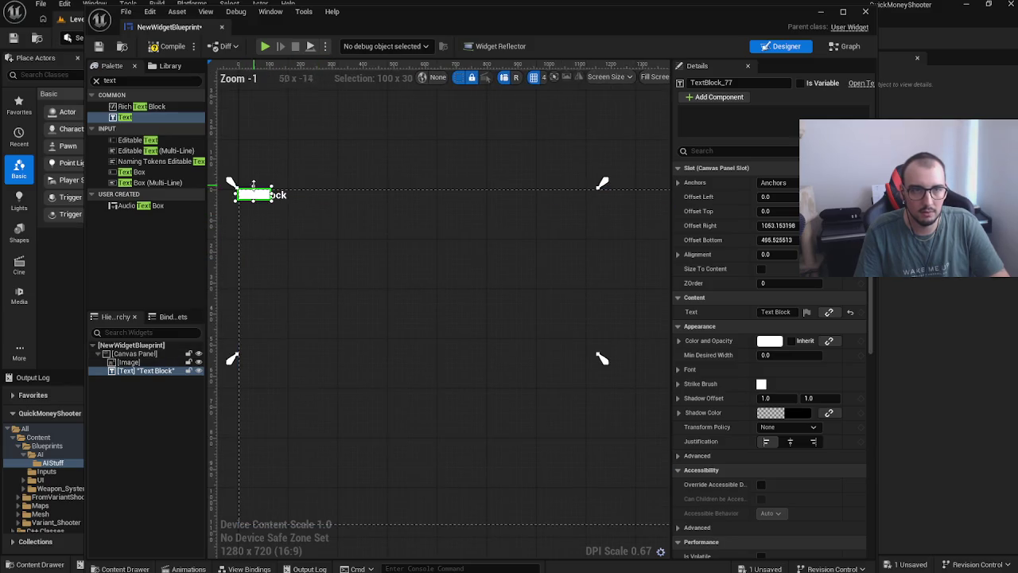
{"action": "left_click", "coordinate": [252, 194]}
{"action": "mouse_move", "coordinate": [251, 194]}
{"action": "left_mouse_down"}
{"action": "mouse_move", "coordinate": [561, 310]}
{"action": "mouse_move", "coordinate": [566, 297]}
{"action": "mouse_move", "coordinate": [404, 258]}
{"action": "left_mouse_up"}
{"action": "scroll", "coordinate": [566, 298], "scroll_direction": "up", "scroll_amount": 1}
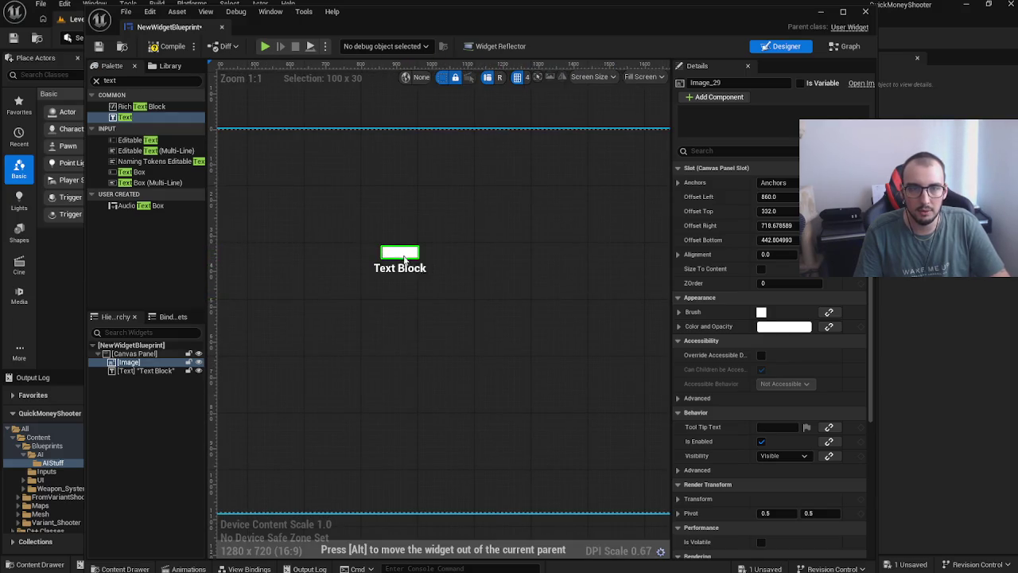
{"action": "left_click", "coordinate": [138, 370]}
{"action": "left_click_drag", "start_coordinate": [424, 299], "coordinate": [425, 300]}
{"action": "left_click", "coordinate": [130, 362]}
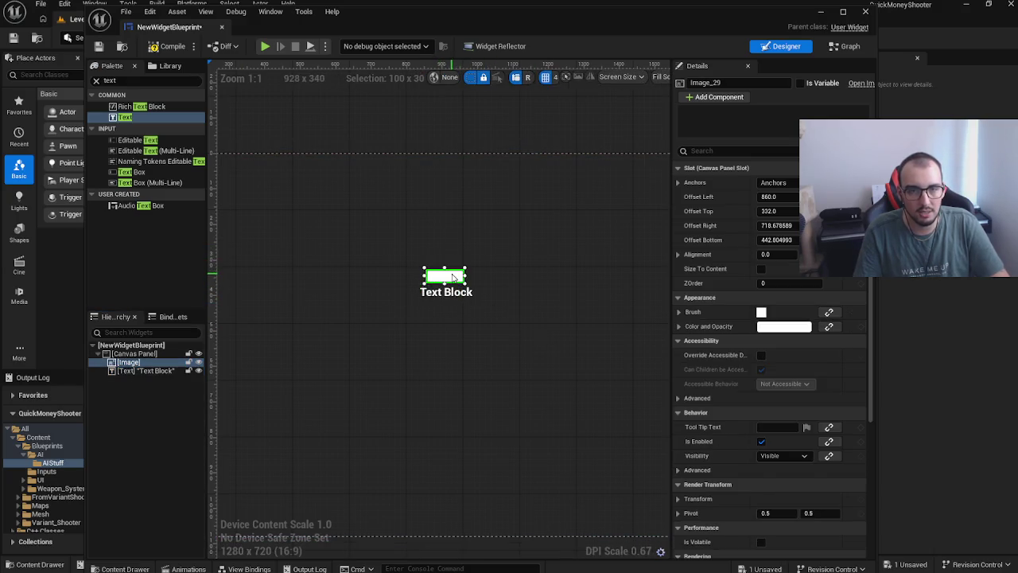
{"action": "left_click", "coordinate": [133, 372]}
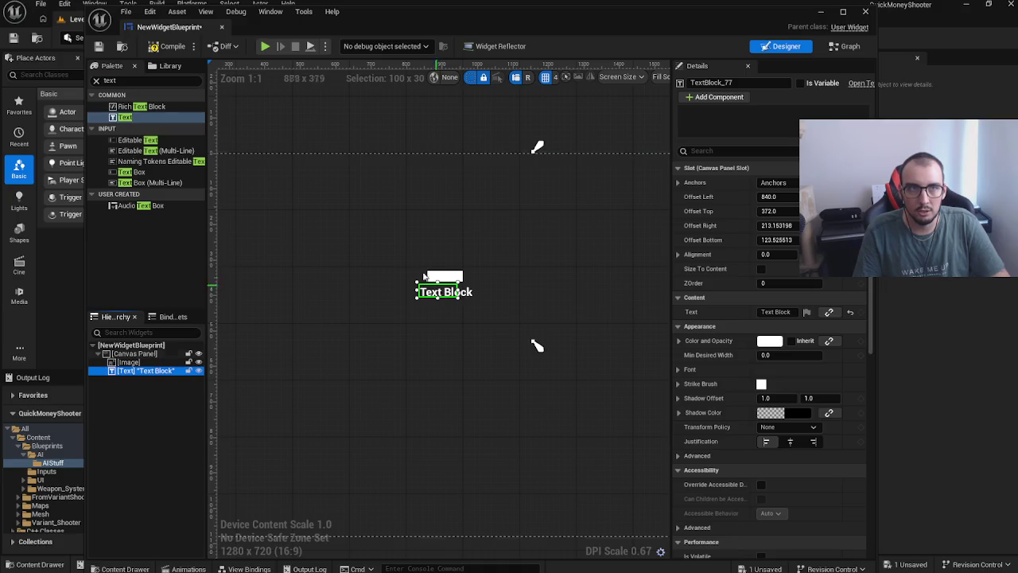
Step: Save the widget and change the text block's text to 'Its an image'
{"action": "key", "text": "ctrl+s"}
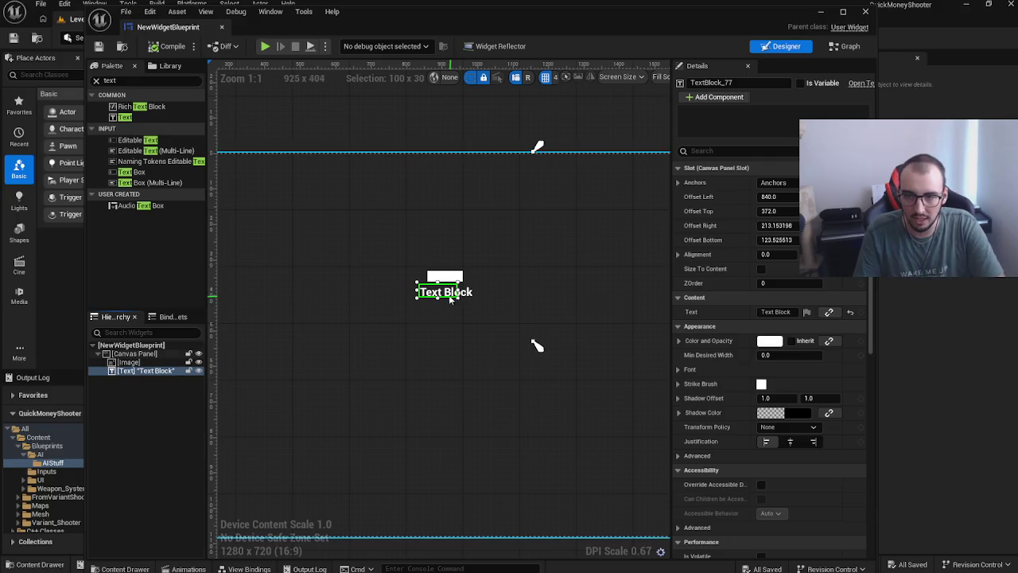
{"action": "double_click", "coordinate": [783, 311]}
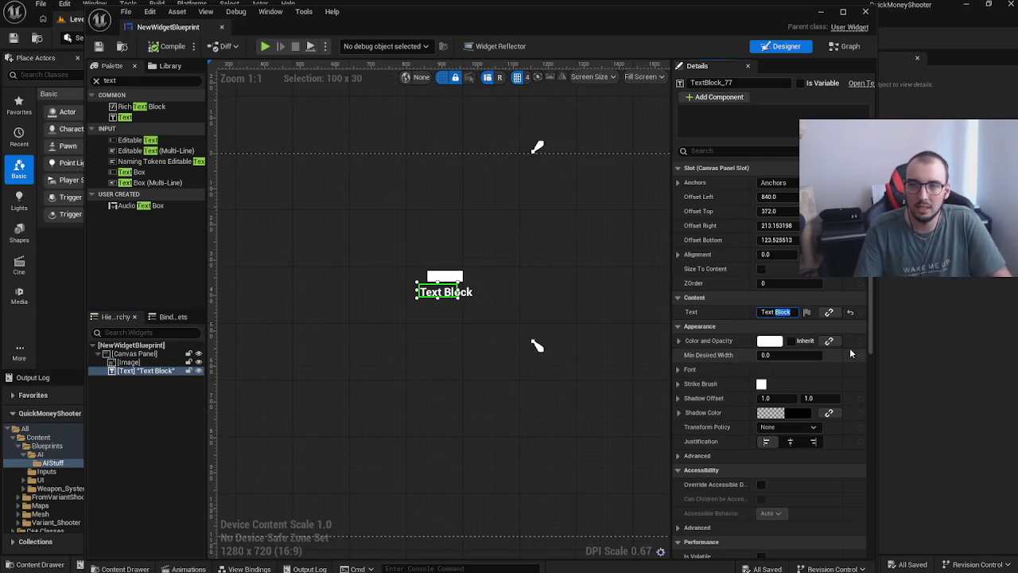
{"action": "key", "text": "ctrl+a"}
{"action": "type", "text": "Its an imag"}
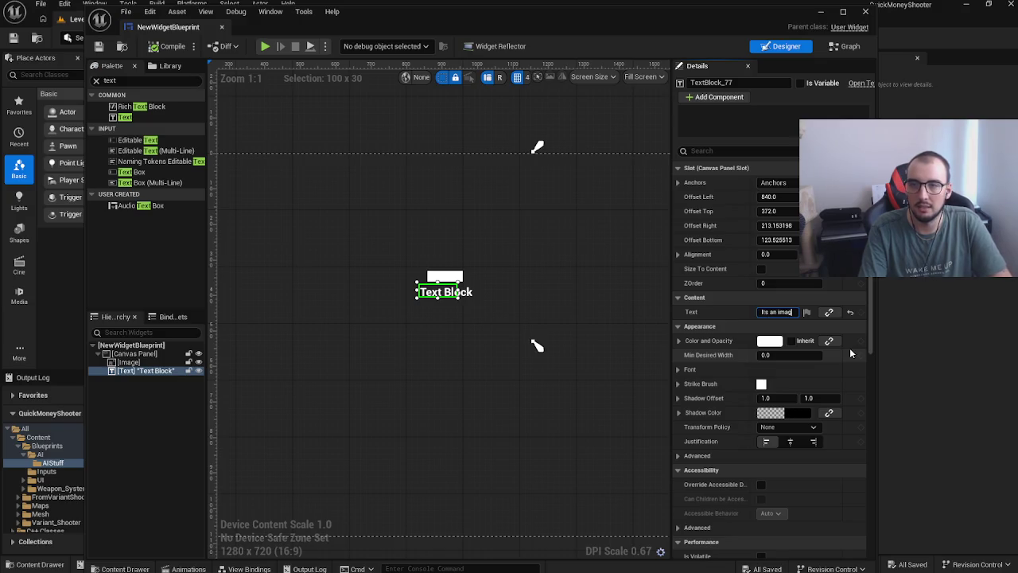
{"action": "type", "text": "e"}
{"action": "key", "text": "Return"}
Step: Widen the text box to fit 'Its an image' and switch to the Event Graph
{"action": "left_click", "coordinate": [620, 334]}
{"action": "left_click", "coordinate": [458, 292]}
{"action": "left_click_drag", "start_coordinate": [459, 293], "coordinate": [488, 292]}
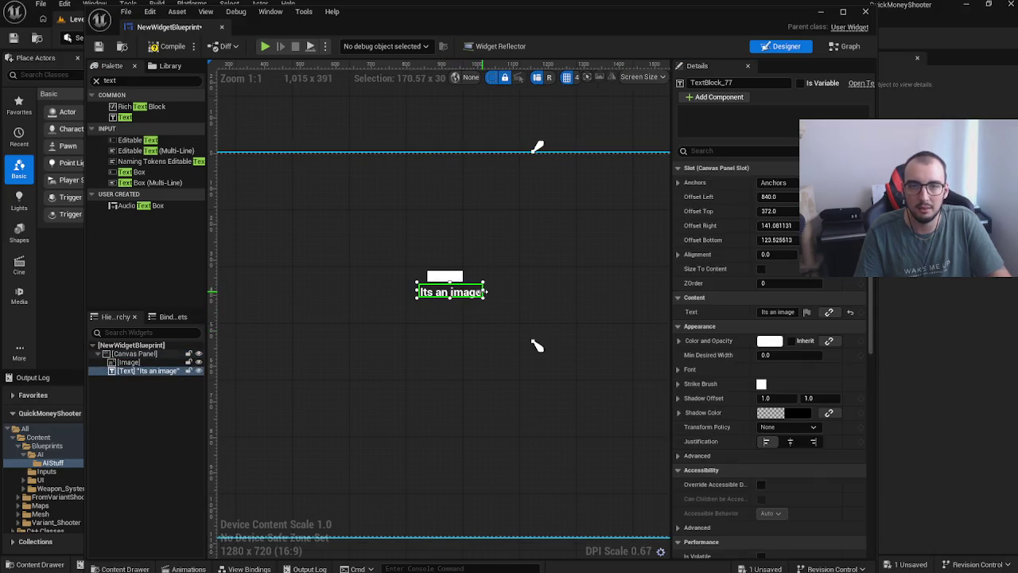
{"action": "left_click", "coordinate": [530, 302]}
{"action": "scroll", "coordinate": [438, 293], "scroll_direction": "up", "scroll_amount": 2}
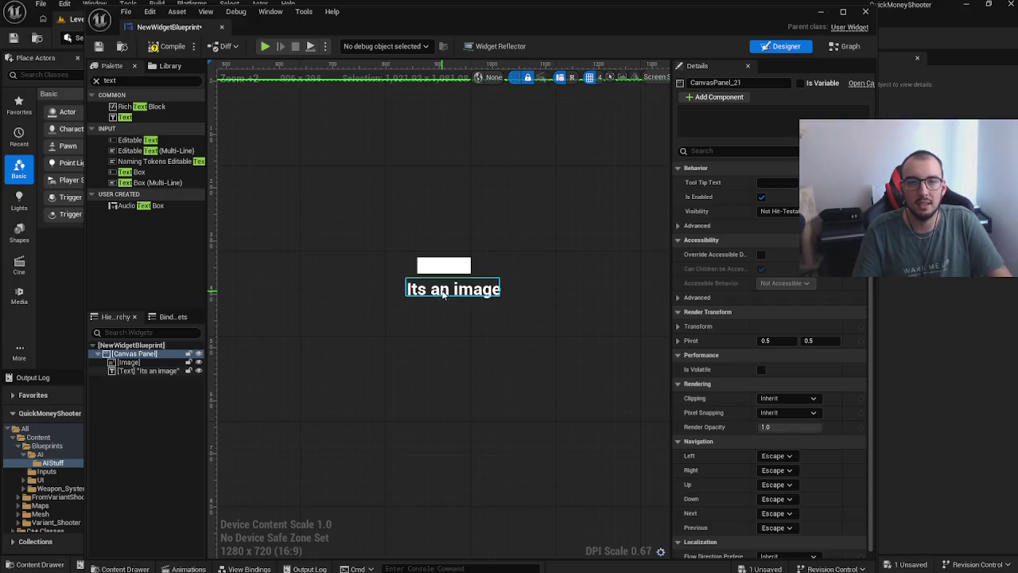
{"action": "left_click", "coordinate": [477, 290]}
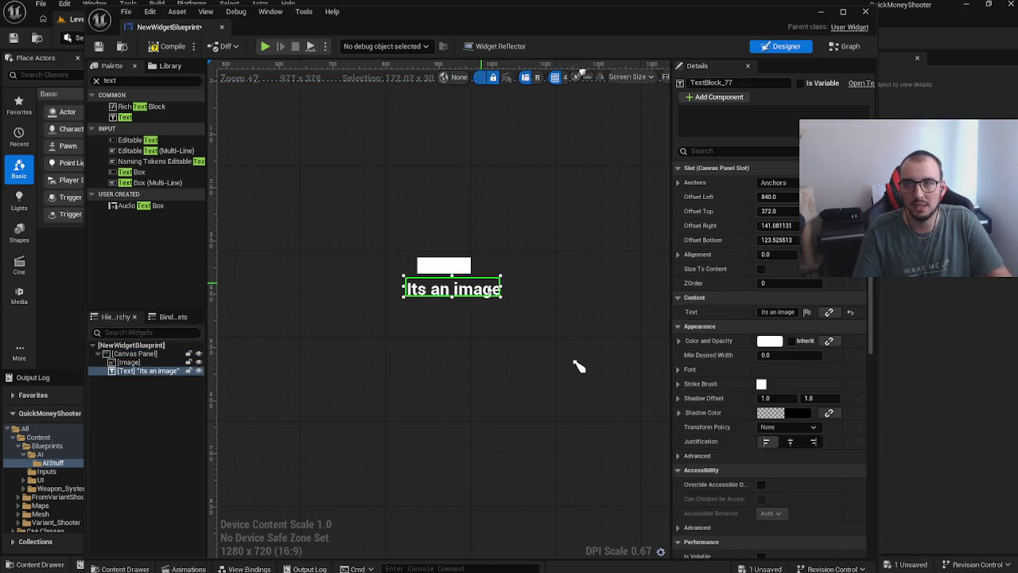
{"action": "left_click", "coordinate": [147, 370]}
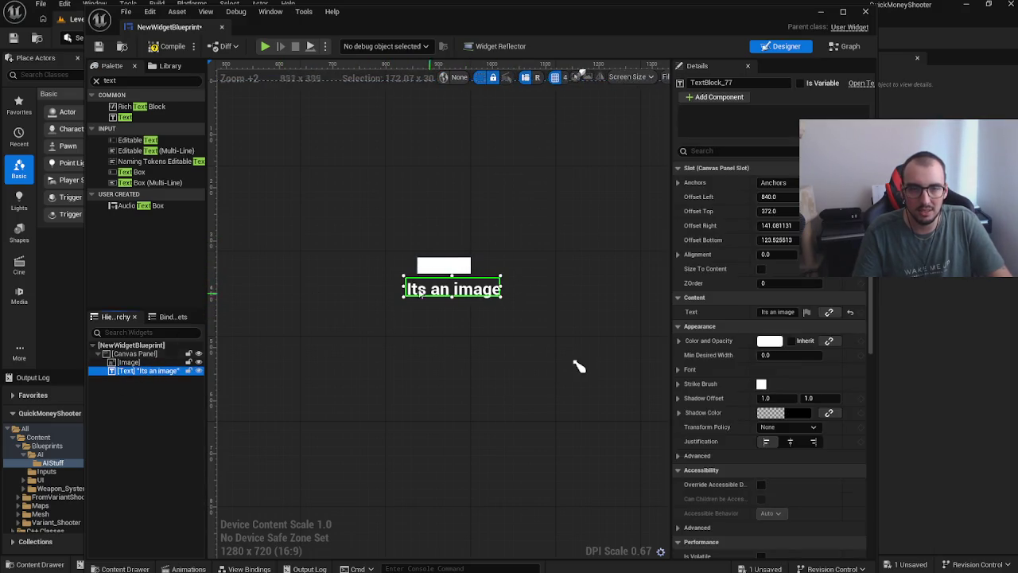
{"action": "left_click", "coordinate": [844, 46]}
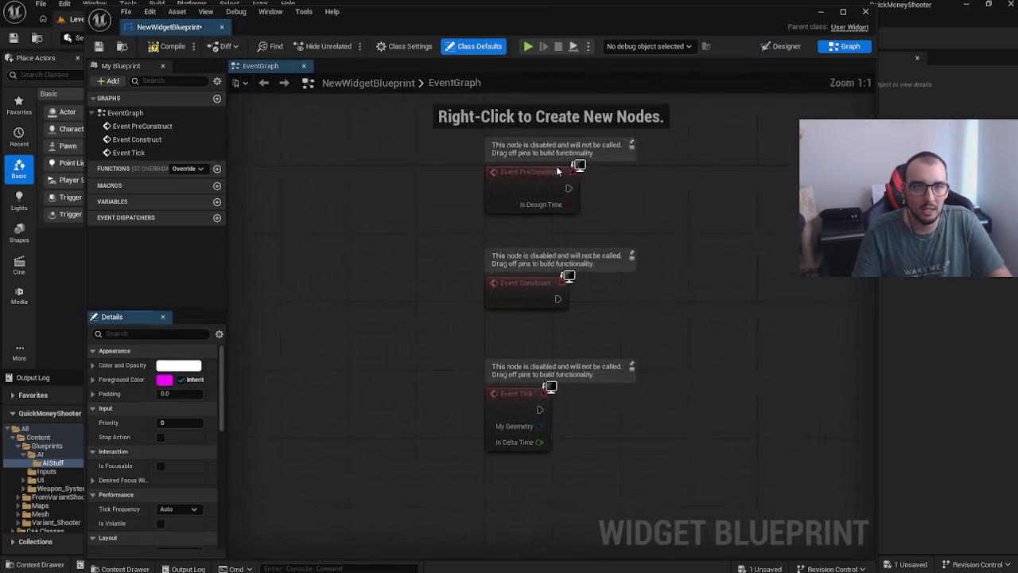
Step: Add a Boolean variable named isImage, replacing the first NewVar attempt
{"action": "scroll", "coordinate": [418, 253], "scroll_direction": "down", "scroll_amount": 3}
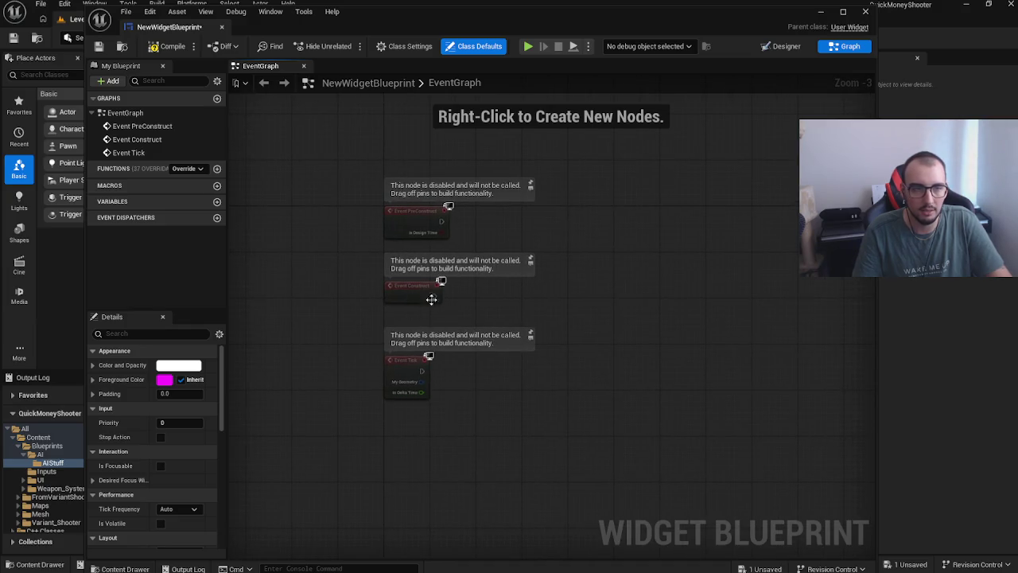
{"action": "left_click", "coordinate": [216, 202]}
{"action": "left_click", "coordinate": [177, 217]}
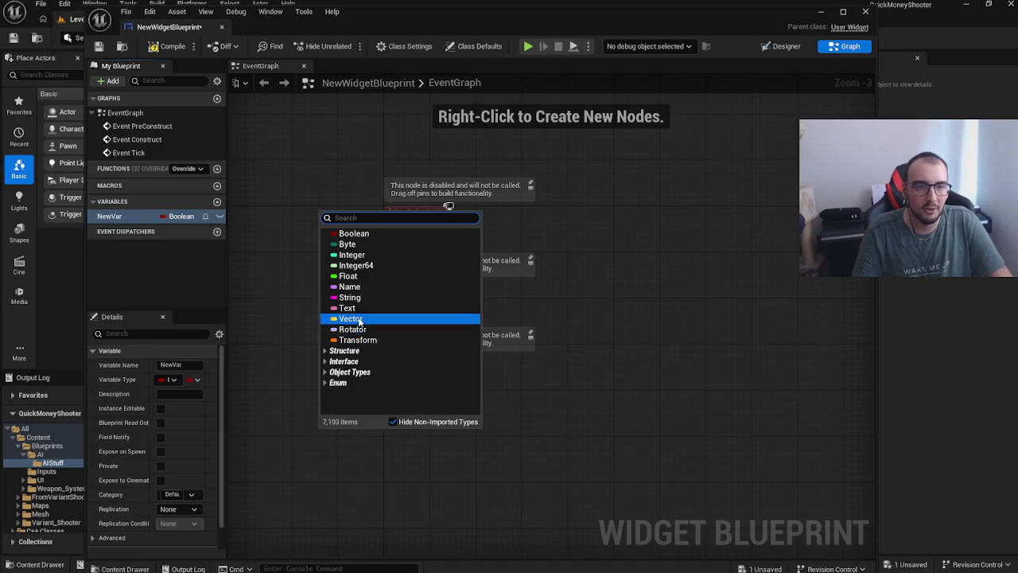
{"action": "left_click", "coordinate": [148, 226]}
{"action": "left_click", "coordinate": [144, 216]}
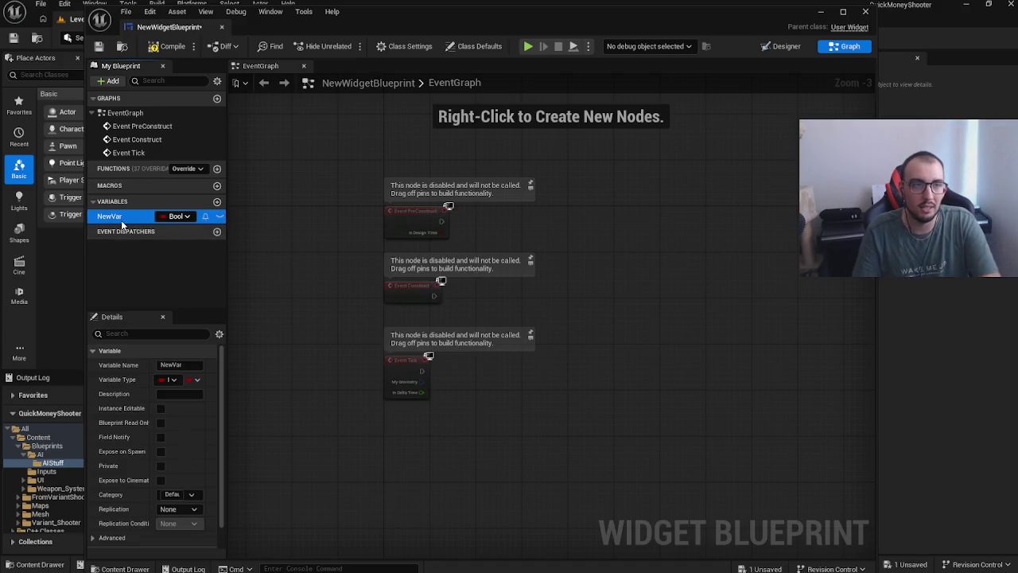
{"action": "key", "text": "Delete"}
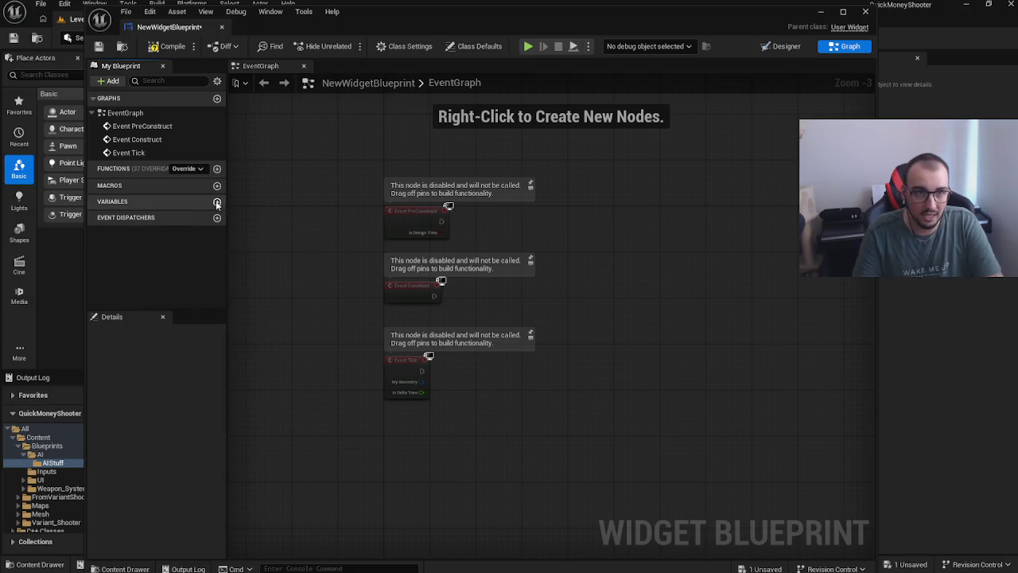
{"action": "left_click", "coordinate": [216, 201]}
{"action": "type", "text": "isMage"}
{"action": "key", "text": "Return"}
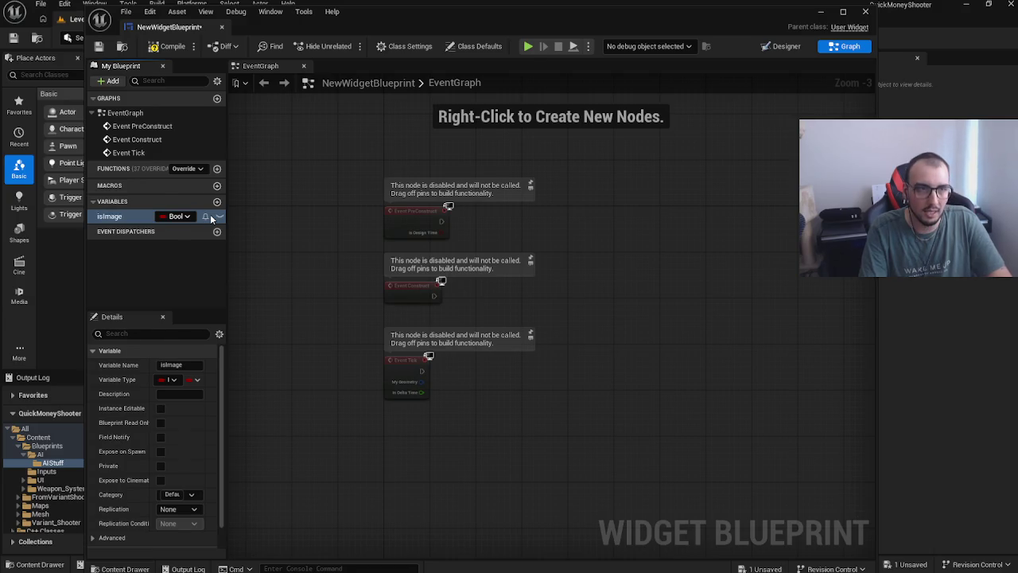
Step: Place a SET isImage node beside Event Construct and wire them together
{"action": "mouse_move", "coordinate": [210, 214]}
{"action": "left_mouse_down"}
{"action": "mouse_move", "coordinate": [167, 232]}
{"action": "mouse_move", "coordinate": [385, 303]}
{"action": "mouse_move", "coordinate": [306, 316]}
{"action": "left_mouse_up"}
{"action": "left_click", "coordinate": [386, 301]}
{"action": "key", "text": "Delete"}
{"action": "left_click_drag", "start_coordinate": [109, 215], "coordinate": [307, 247]}
{"action": "left_click", "coordinate": [330, 275]}
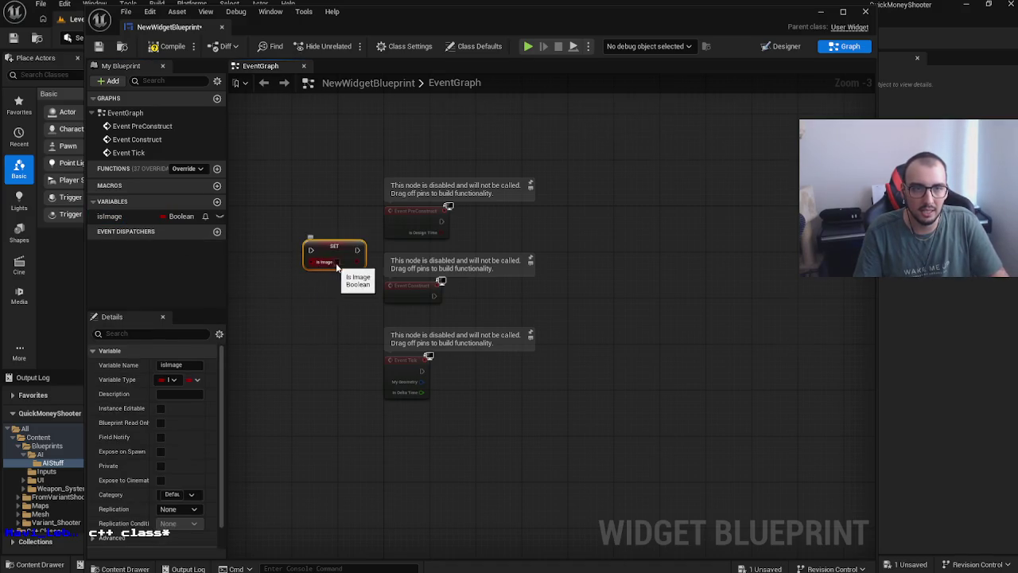
{"action": "scroll", "coordinate": [342, 271], "scroll_direction": "up", "scroll_amount": 3}
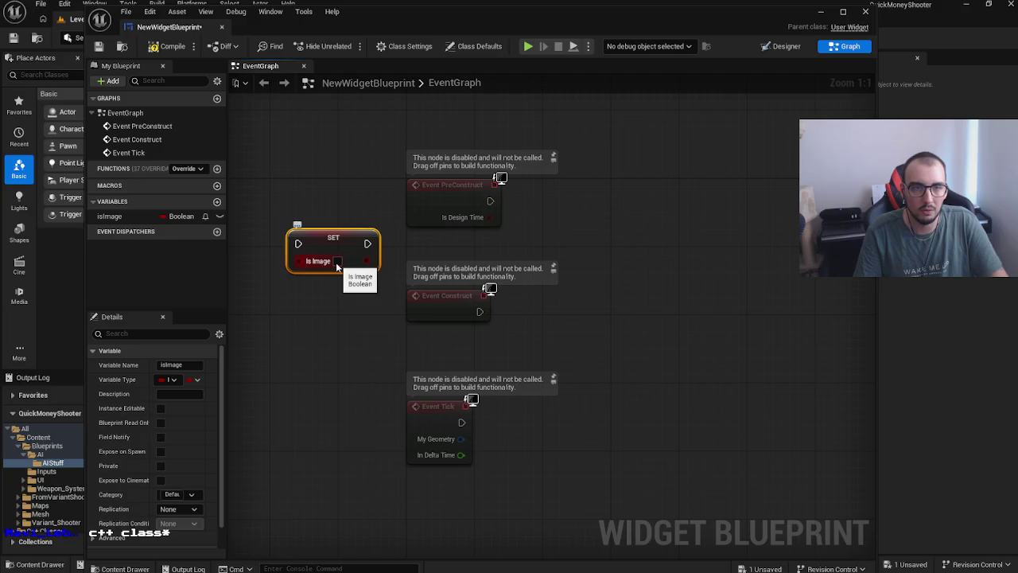
{"action": "left_click_drag", "start_coordinate": [320, 245], "coordinate": [542, 314]}
{"action": "left_click_drag", "start_coordinate": [480, 311], "coordinate": [456, 313]}
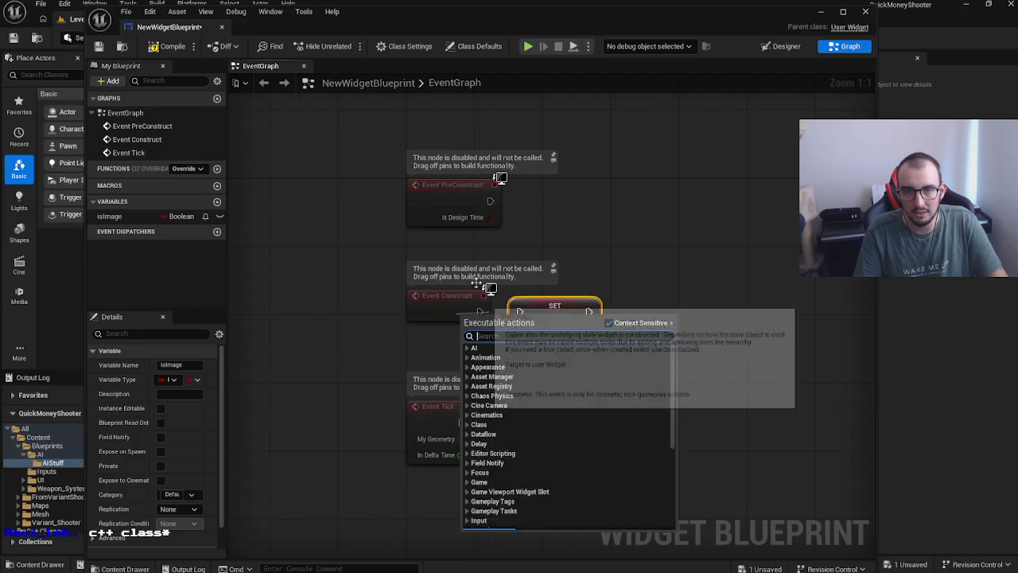
{"action": "left_click", "coordinate": [456, 281]}
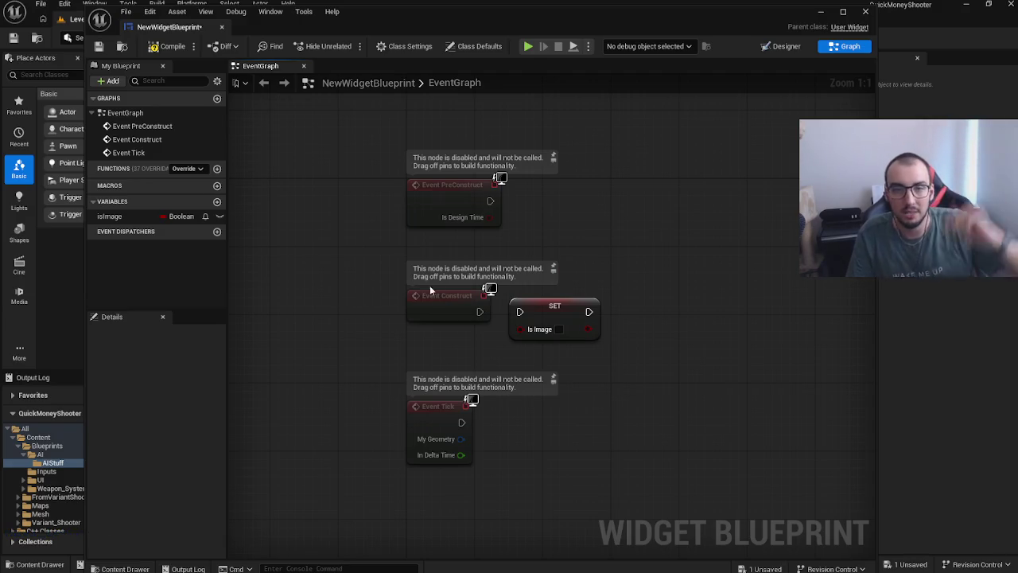
{"action": "left_click_drag", "start_coordinate": [524, 312], "coordinate": [524, 312]}
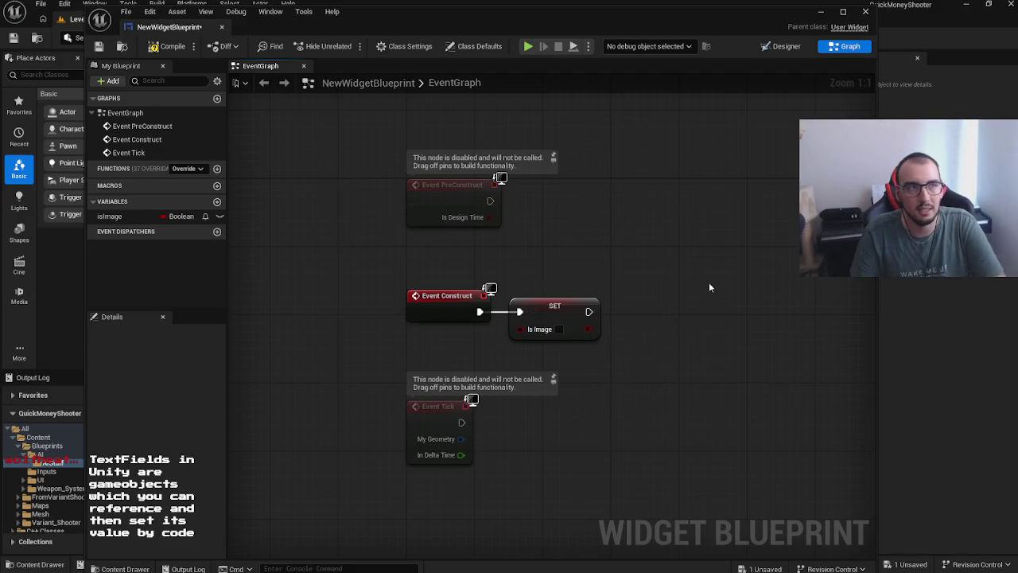
Step: Tick Is Image to true on the SET node and compile
{"action": "left_click_drag", "start_coordinate": [740, 259], "coordinate": [663, 255]}
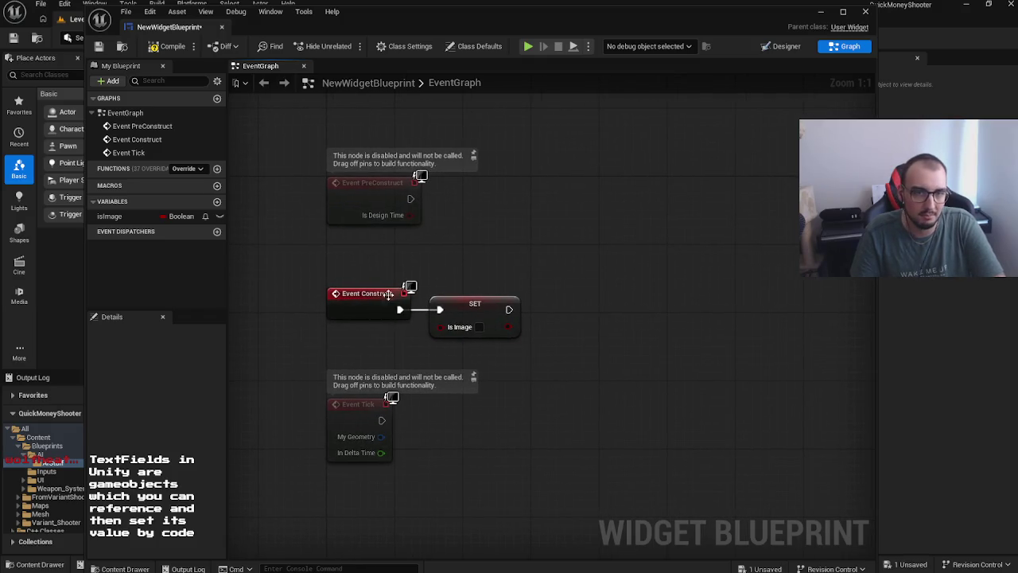
{"action": "left_click", "coordinate": [477, 328]}
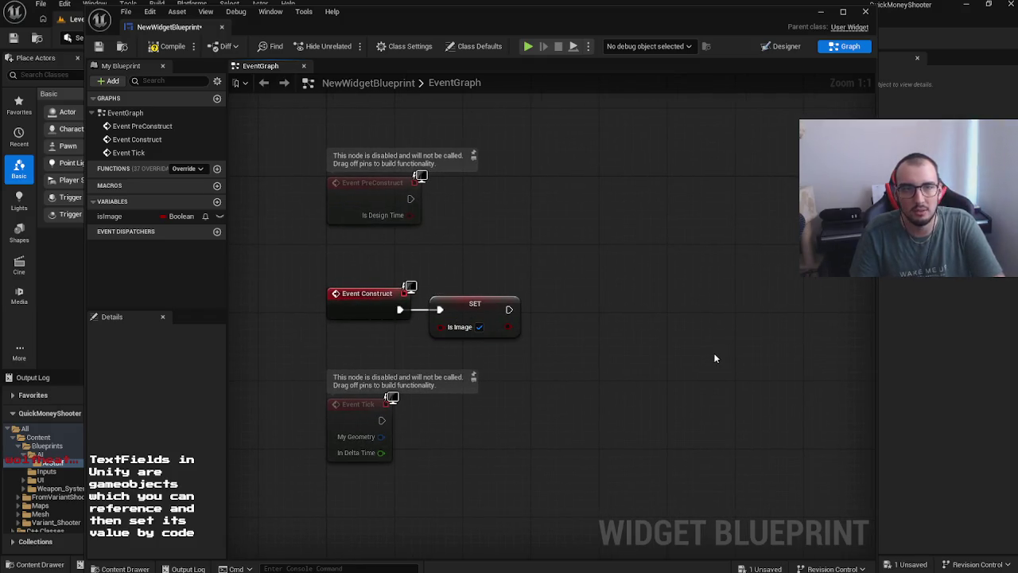
{"action": "left_click", "coordinate": [165, 50]}
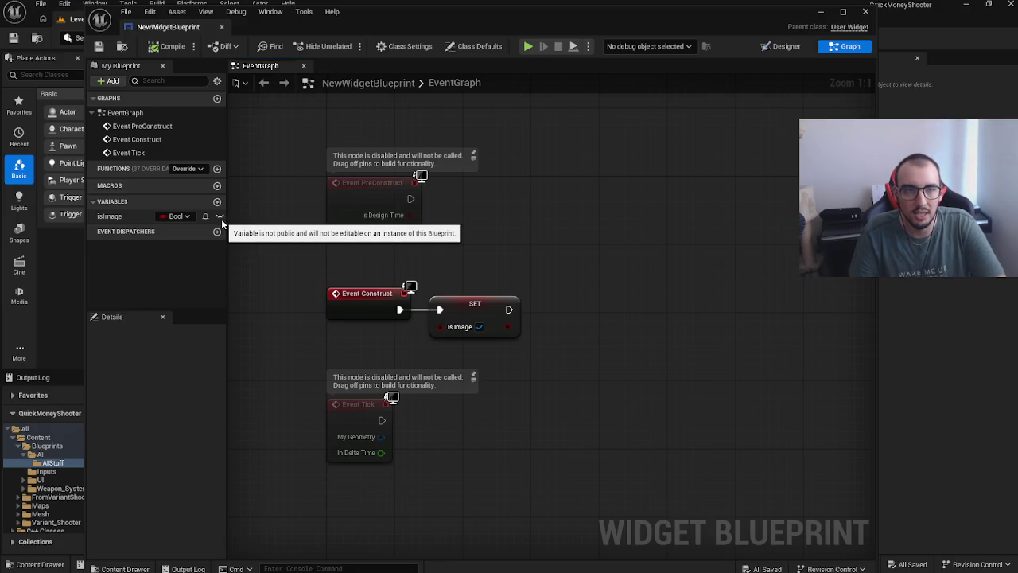
Step: Toggle isImage's eye icon and delete the SET isImage node
{"action": "left_click_drag", "start_coordinate": [515, 318], "coordinate": [465, 346]}
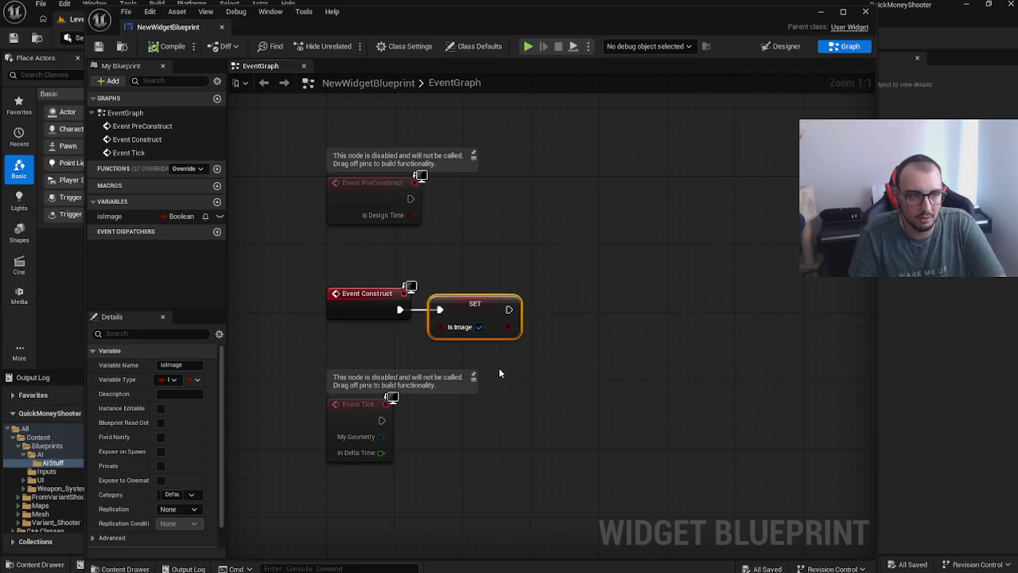
{"action": "left_click", "coordinate": [220, 215]}
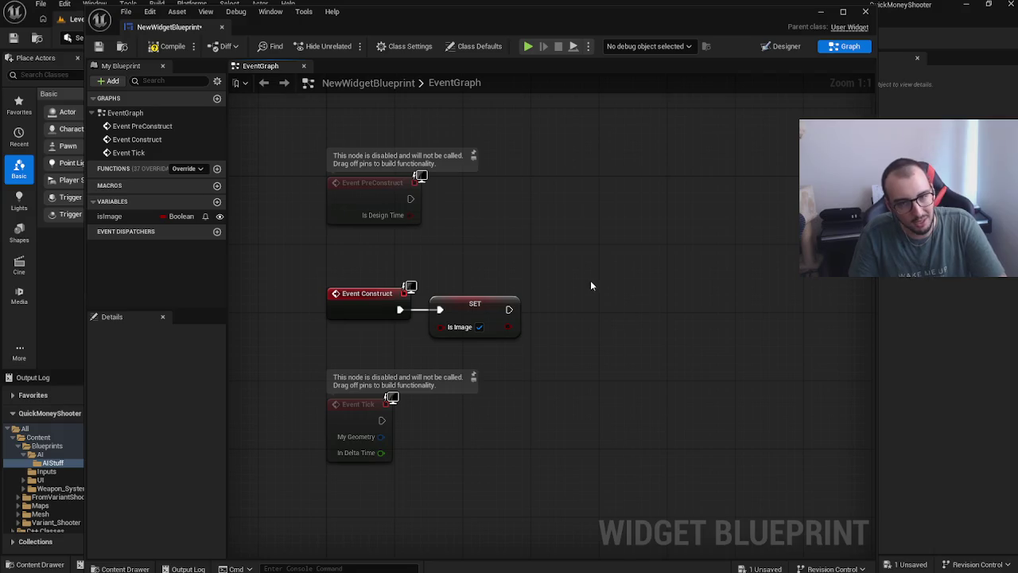
{"action": "left_click_drag", "start_coordinate": [540, 296], "coordinate": [491, 286]}
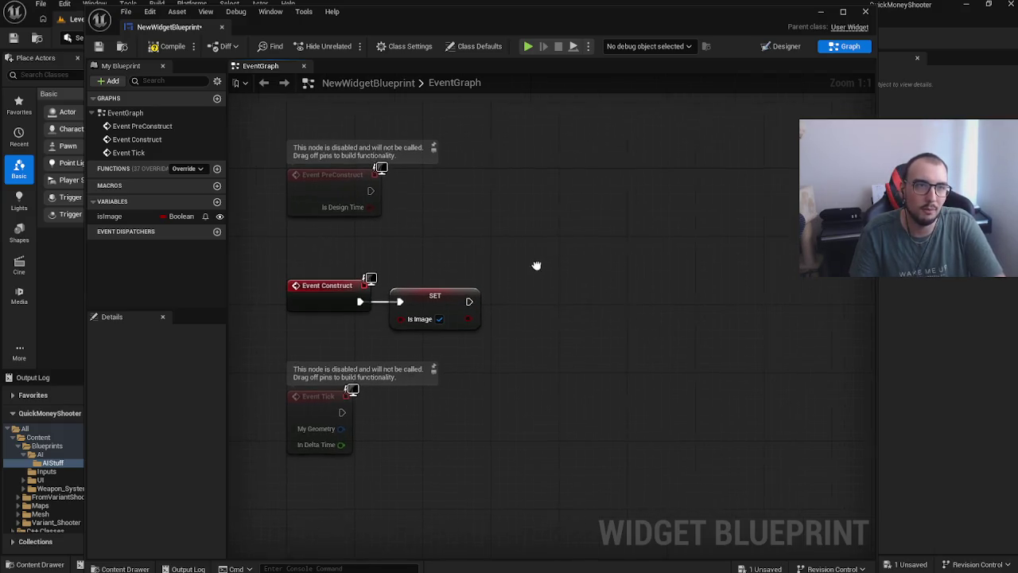
{"action": "left_click_drag", "start_coordinate": [549, 225], "coordinate": [596, 240]}
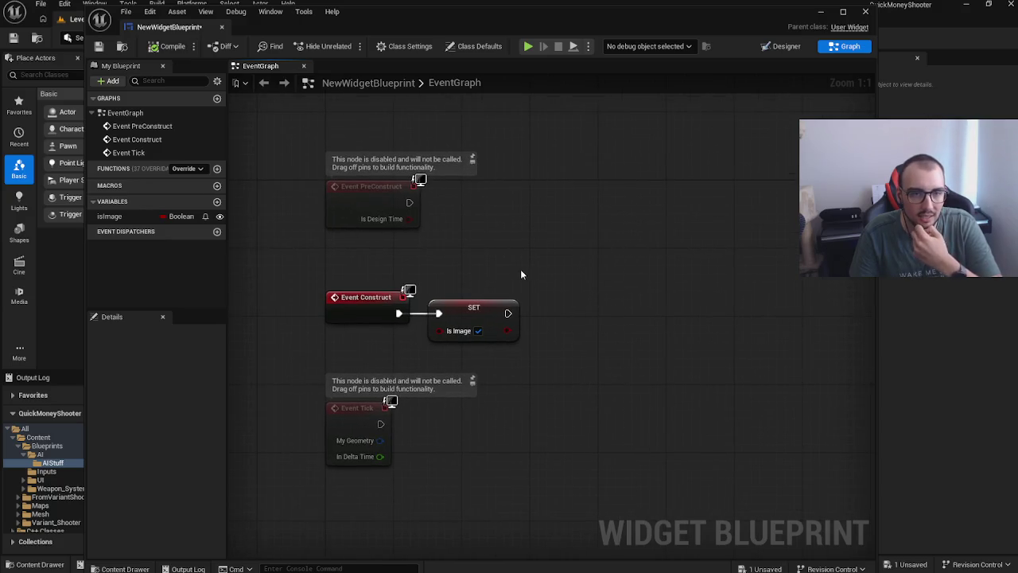
{"action": "left_click", "coordinate": [486, 304]}
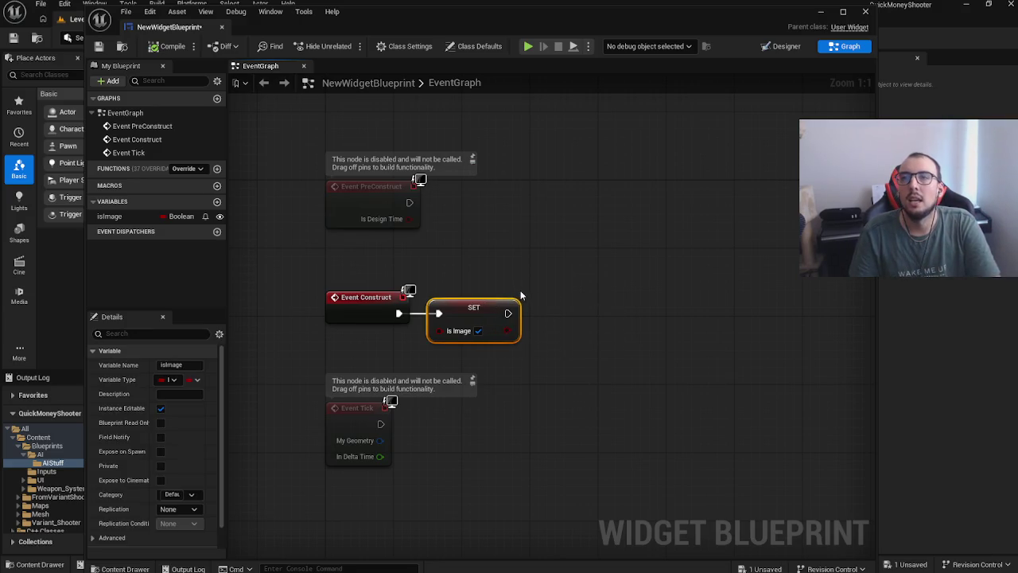
{"action": "key", "text": "Delete"}
Step: Delete the isImage variable from My Blueprint
{"action": "left_click", "coordinate": [126, 219]}
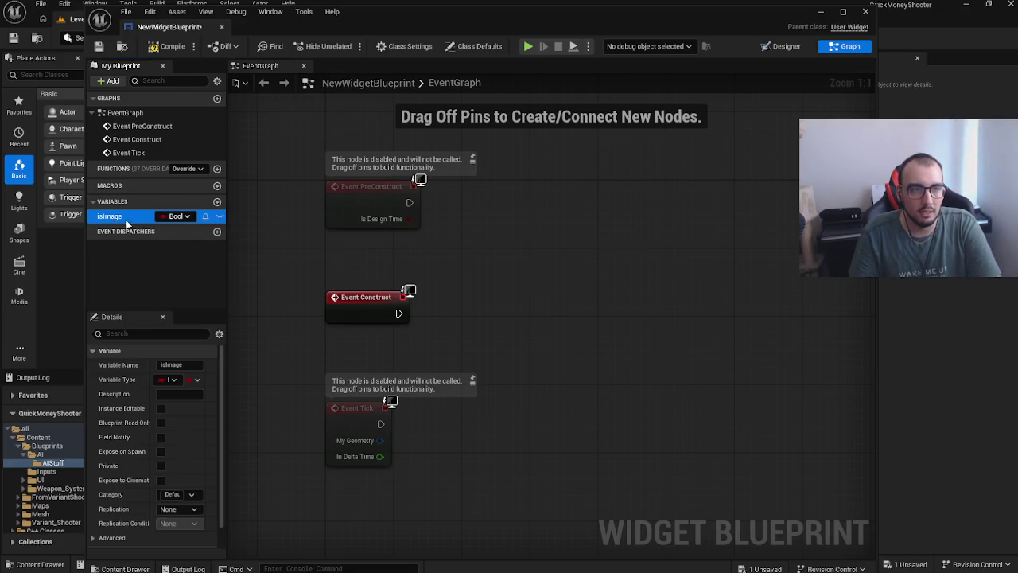
{"action": "key", "text": "Delete"}
{"action": "left_click", "coordinate": [594, 314]}
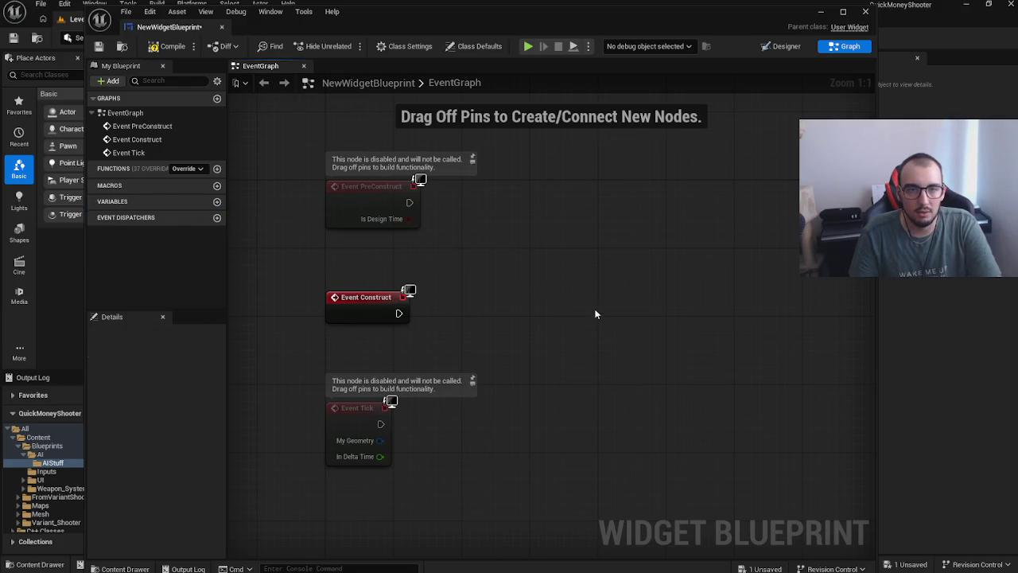
Step: Return to the Designer, keep the name TextBlock_77, and re-dock Details beside the canvas
{"action": "left_click", "coordinate": [781, 47]}
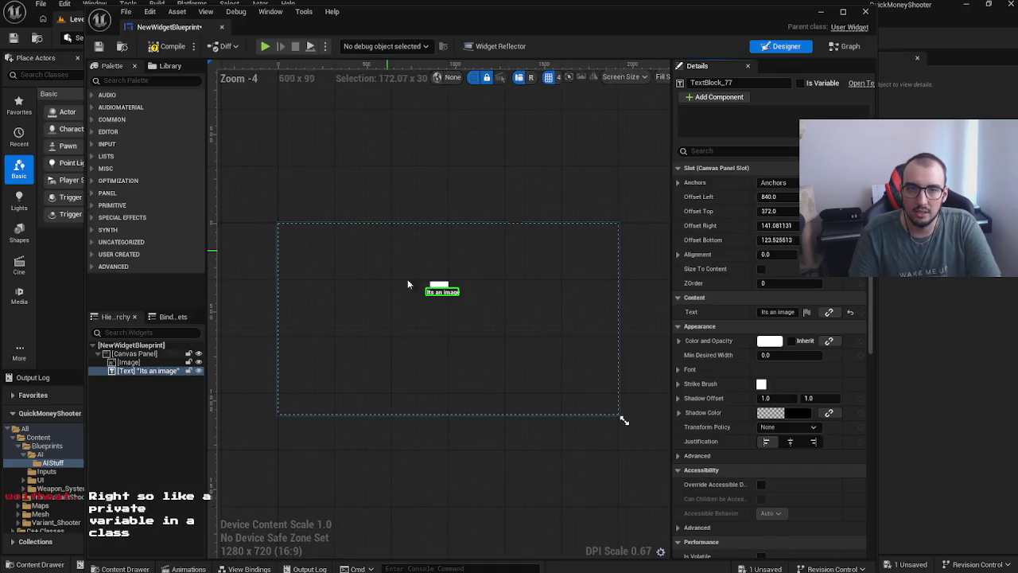
{"action": "scroll", "coordinate": [443, 298], "scroll_direction": "up", "scroll_amount": 4}
{"action": "scroll", "coordinate": [440, 289], "scroll_direction": "up", "scroll_amount": 4}
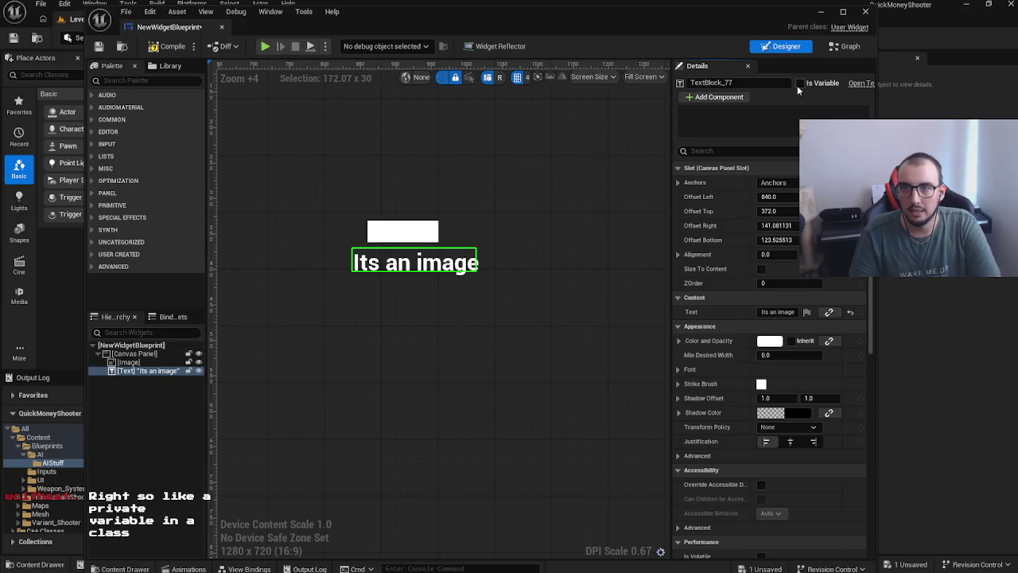
{"action": "left_click", "coordinate": [749, 82]}
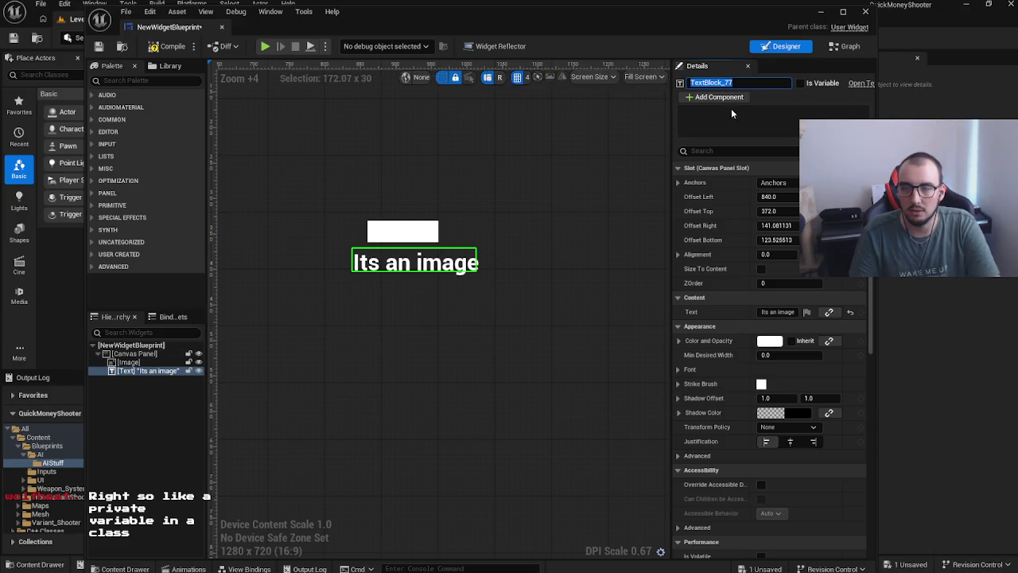
{"action": "key", "text": "Return"}
{"action": "left_click_drag", "start_coordinate": [698, 66], "coordinate": [748, 73]}
{"action": "left_click_drag", "start_coordinate": [835, 78], "coordinate": [563, 111]}
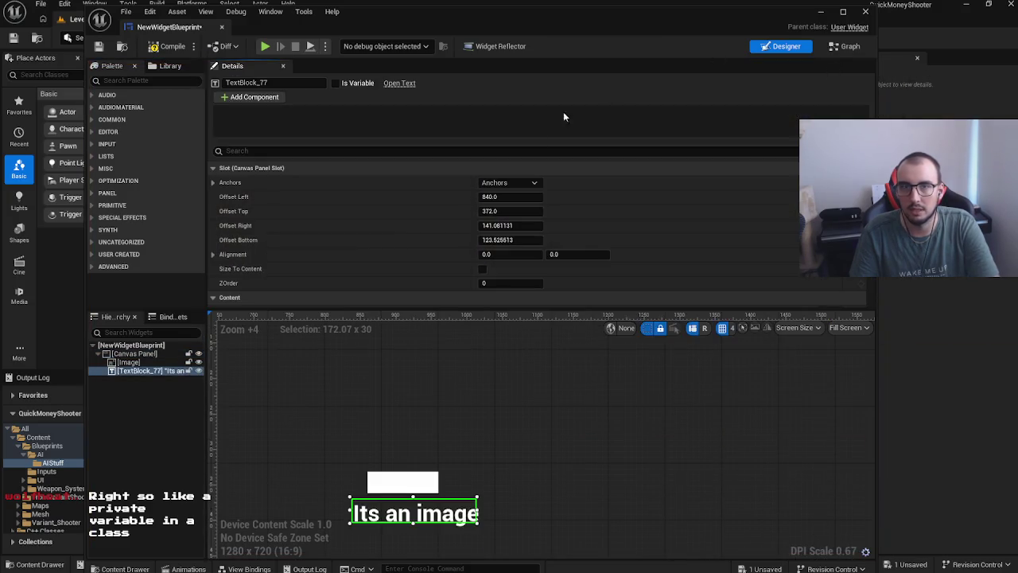
{"action": "mouse_move", "coordinate": [232, 65]}
{"action": "left_mouse_down"}
{"action": "mouse_move", "coordinate": [537, 113]}
{"action": "mouse_move", "coordinate": [787, 167]}
{"action": "left_mouse_up"}
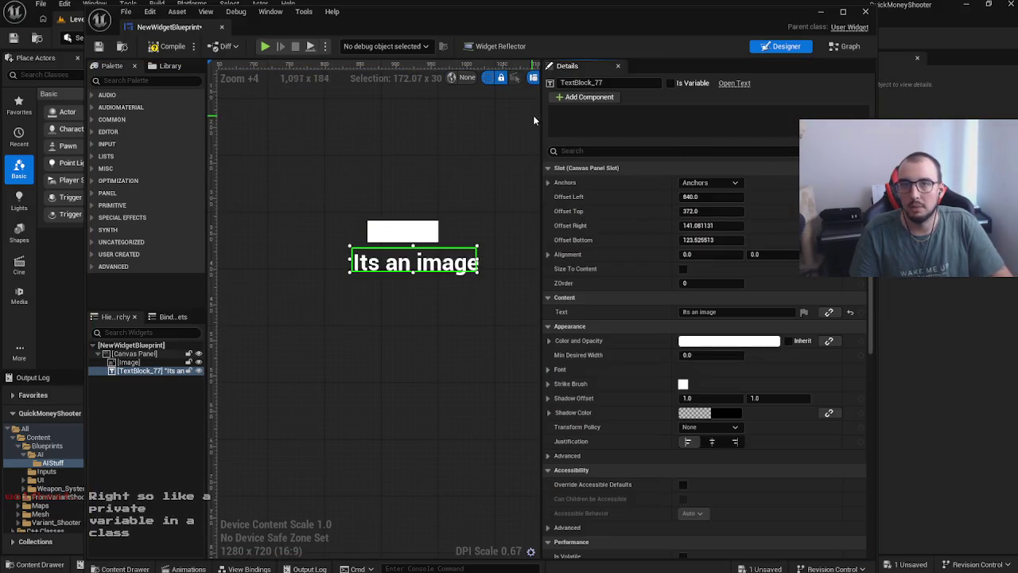
{"action": "left_click_drag", "start_coordinate": [543, 357], "coordinate": [673, 362]}
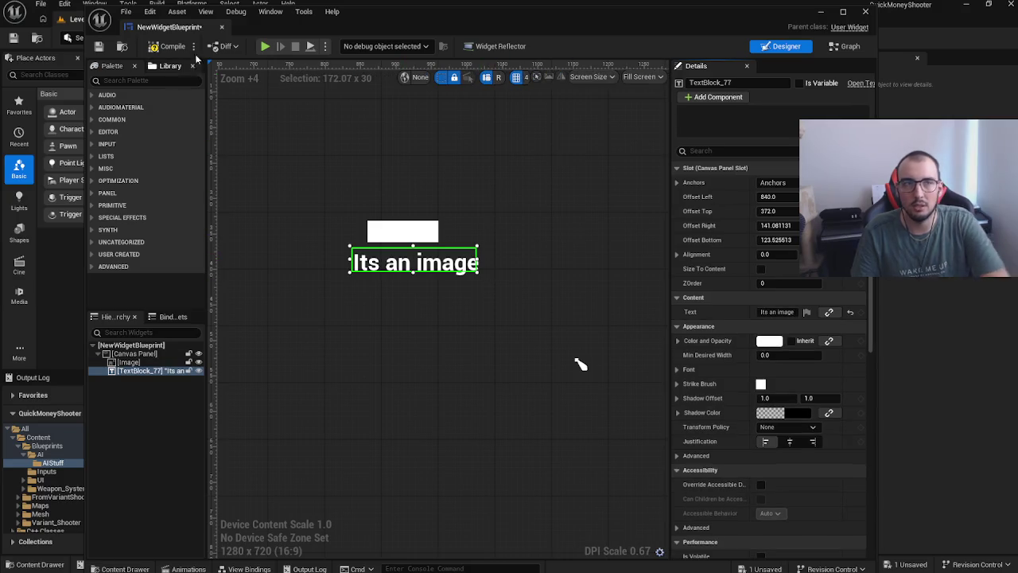
{"action": "left_click", "coordinate": [271, 11]}
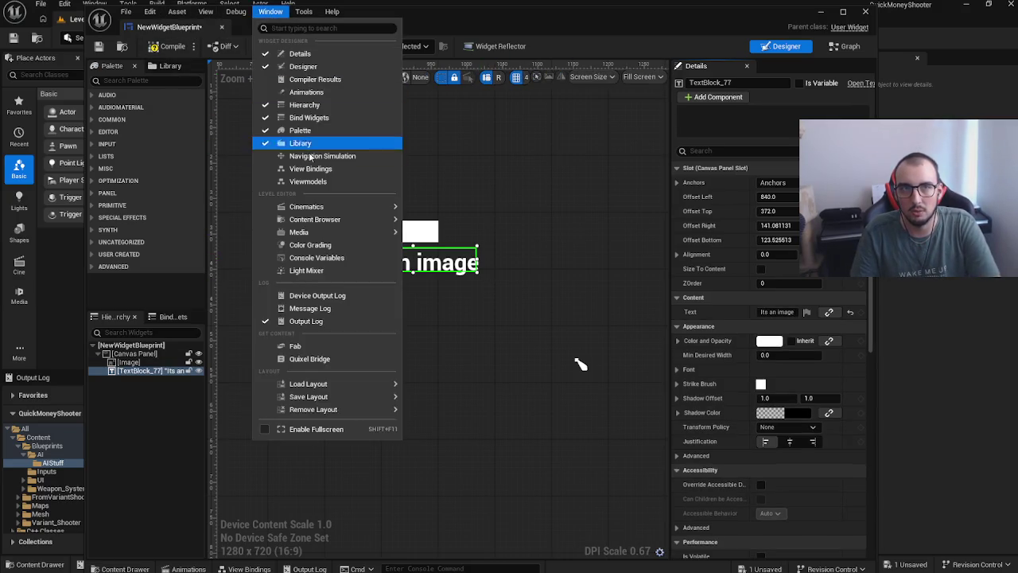
{"action": "left_click", "coordinate": [438, 209]}
Step: Tick Is Variable on the 'Its an image' text block and switch to Graph
{"action": "left_click", "coordinate": [429, 261]}
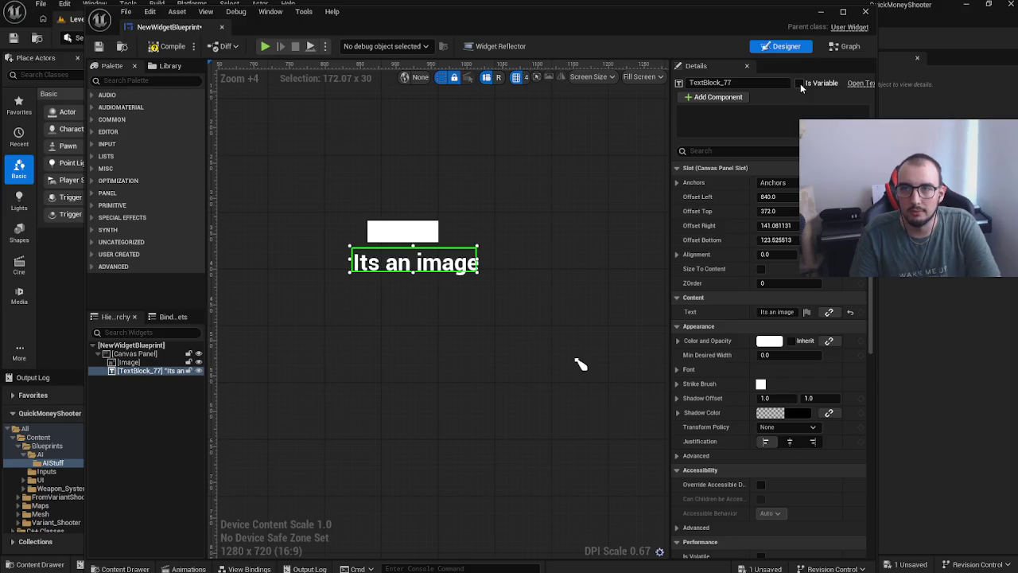
{"action": "left_click", "coordinate": [800, 84]}
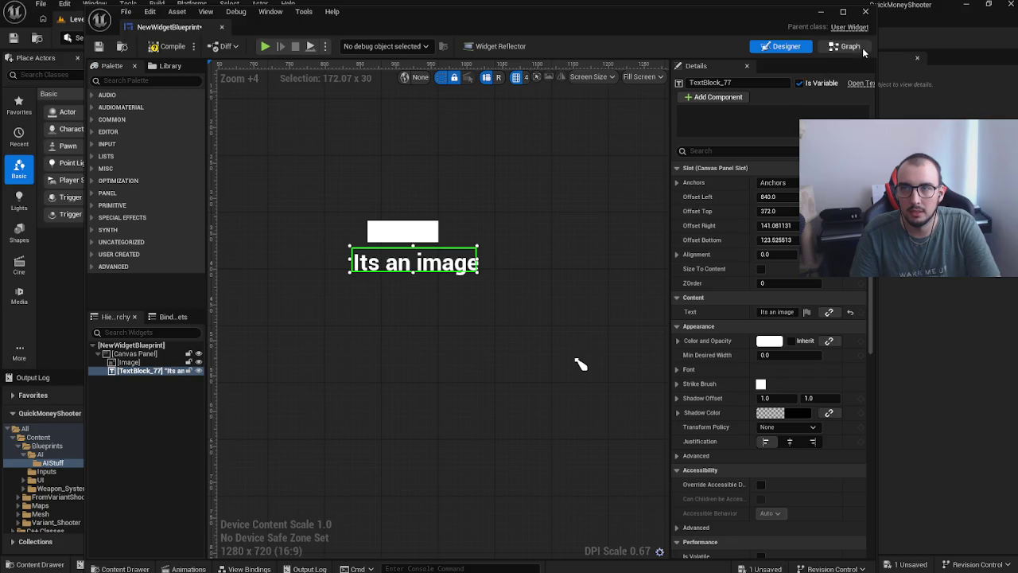
{"action": "left_click", "coordinate": [567, 199]}
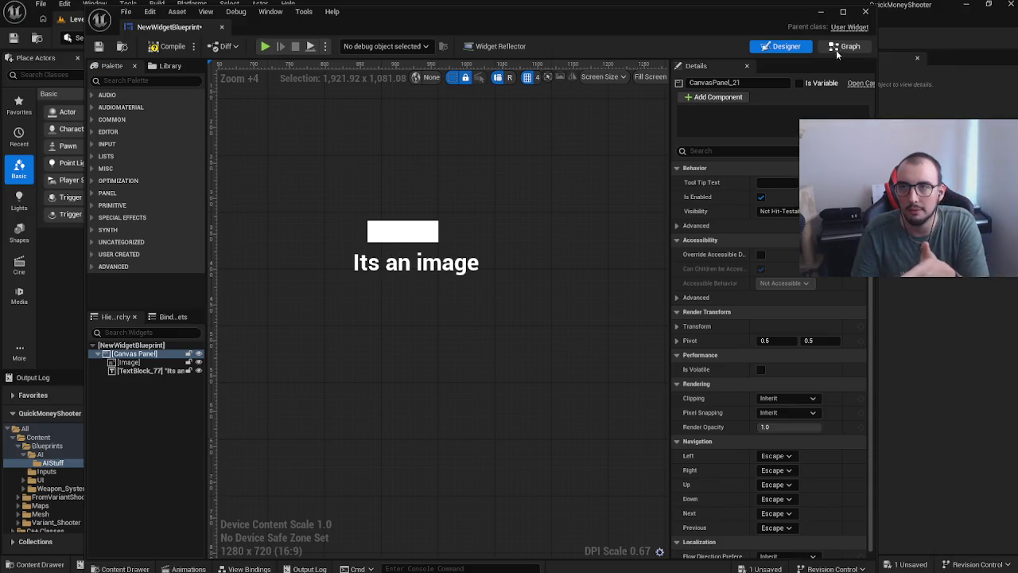
{"action": "left_click", "coordinate": [836, 50]}
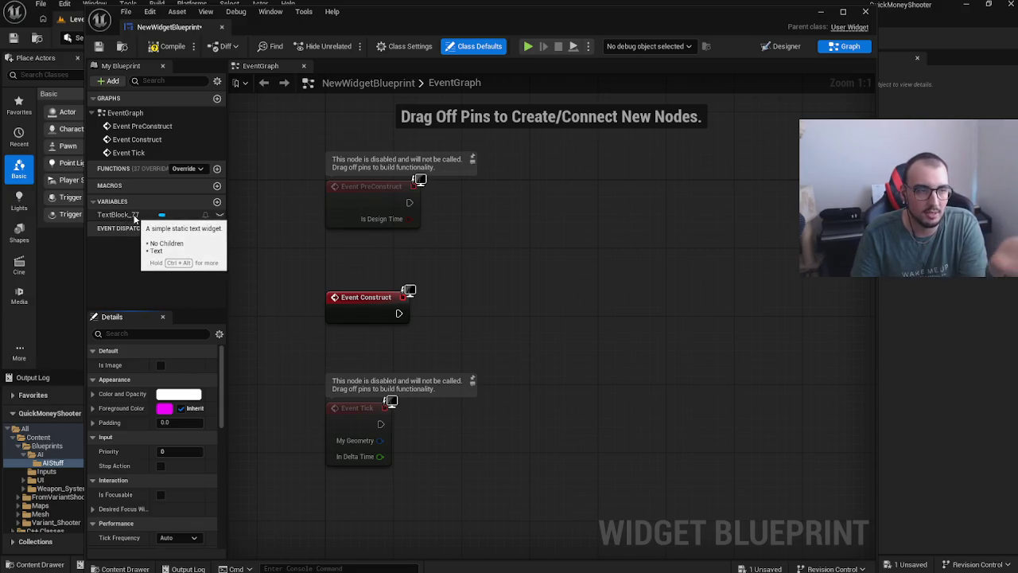
Step: Place a TextBlock_77 getter node below Event Construct in the Event Graph
{"action": "mouse_move", "coordinate": [136, 217]}
{"action": "left_mouse_down"}
{"action": "mouse_move", "coordinate": [478, 311]}
{"action": "mouse_move", "coordinate": [426, 355]}
{"action": "mouse_move", "coordinate": [431, 337]}
{"action": "left_mouse_up"}
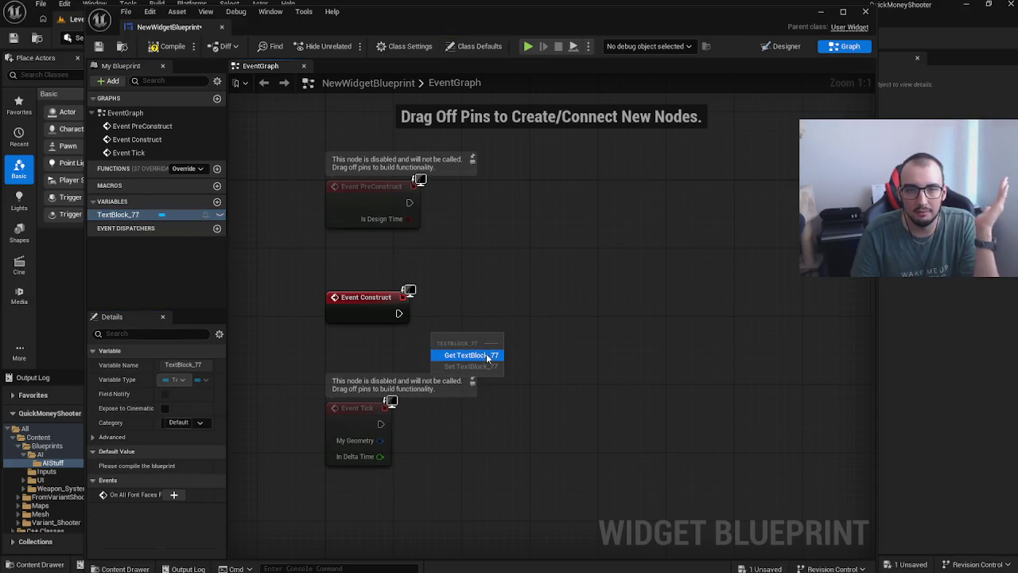
{"action": "left_click", "coordinate": [470, 355]}
{"action": "left_click_drag", "start_coordinate": [493, 350], "coordinate": [364, 343]}
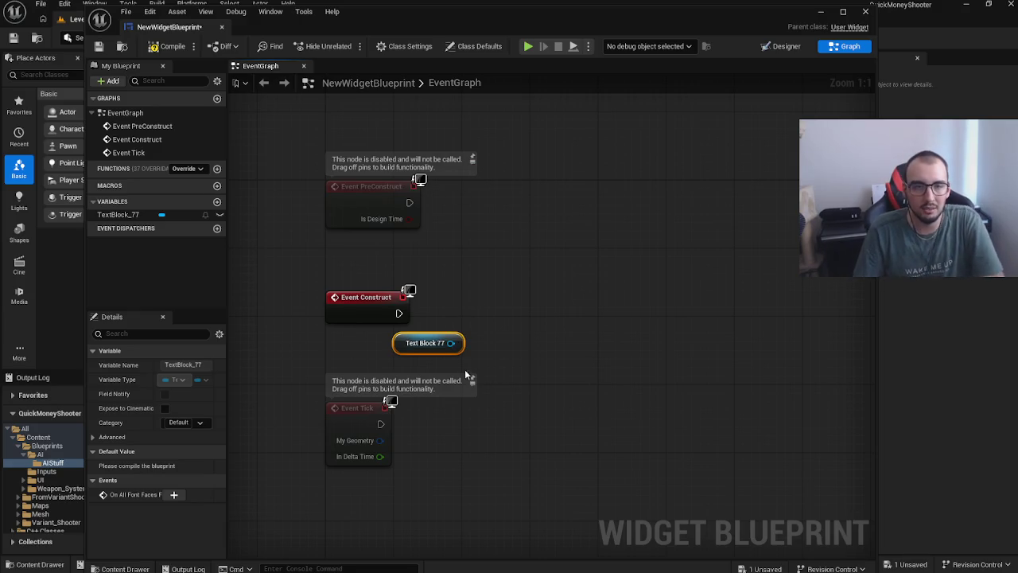
{"action": "left_click_drag", "start_coordinate": [397, 354], "coordinate": [381, 371]}
{"action": "mouse_move", "coordinate": [118, 214]}
{"action": "left_mouse_down"}
{"action": "mouse_move", "coordinate": [676, 309]}
{"action": "mouse_move", "coordinate": [696, 391]}
{"action": "left_mouse_up"}
{"action": "mouse_move", "coordinate": [143, 221]}
{"action": "left_mouse_down"}
{"action": "mouse_move", "coordinate": [678, 304]}
{"action": "mouse_move", "coordinate": [437, 321]}
{"action": "mouse_move", "coordinate": [639, 290]}
{"action": "mouse_move", "coordinate": [214, 227]}
{"action": "mouse_move", "coordinate": [583, 261]}
{"action": "mouse_move", "coordinate": [593, 345]}
{"action": "mouse_move", "coordinate": [543, 323]}
{"action": "mouse_move", "coordinate": [562, 331]}
{"action": "mouse_move", "coordinate": [582, 289]}
{"action": "mouse_move", "coordinate": [424, 354]}
{"action": "mouse_move", "coordinate": [532, 248]}
{"action": "left_mouse_up"}
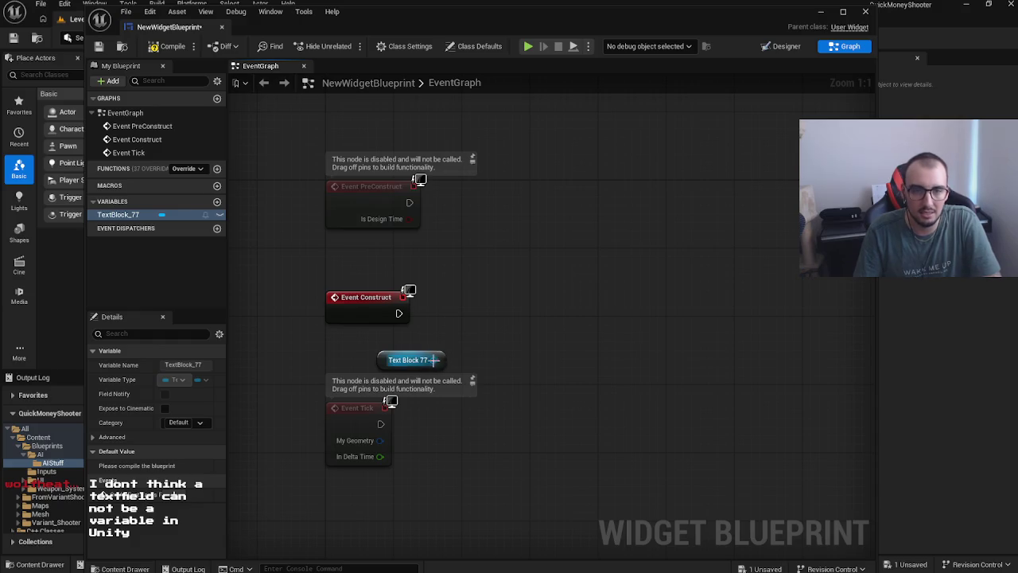
Step: Browse Text Block 77's action list, expanding the AI and Animation categories and searching 'text'
{"action": "left_click_drag", "start_coordinate": [398, 312], "coordinate": [552, 315]}
{"action": "left_click", "coordinate": [569, 262]}
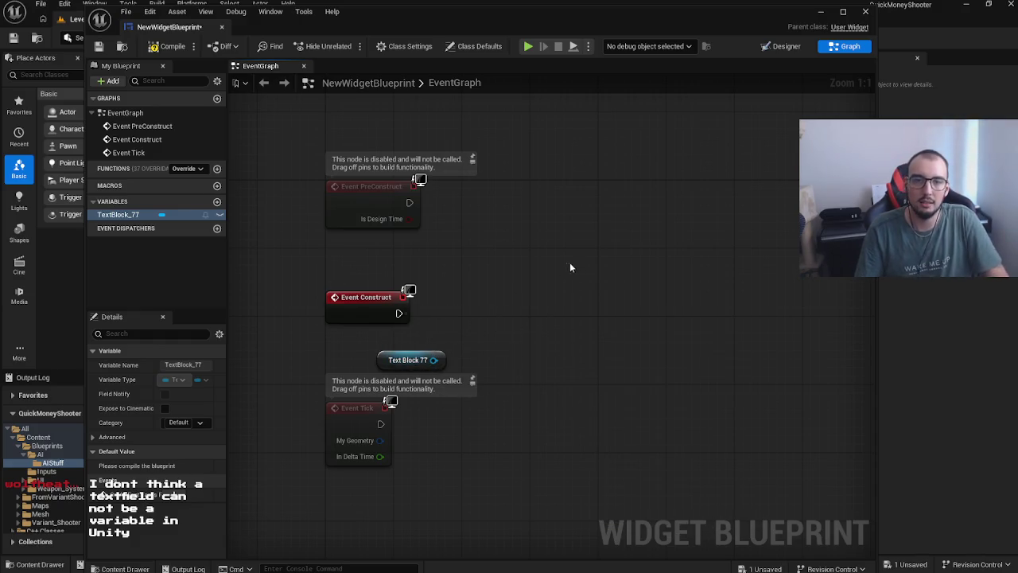
{"action": "mouse_move", "coordinate": [434, 360]}
{"action": "left_mouse_down"}
{"action": "mouse_move", "coordinate": [532, 346]}
{"action": "mouse_move", "coordinate": [432, 362]}
{"action": "mouse_move", "coordinate": [544, 335]}
{"action": "left_mouse_up"}
{"action": "scroll", "coordinate": [586, 430], "scroll_direction": "down", "scroll_amount": 5}
{"action": "mouse_move", "coordinate": [754, 447]}
{"action": "left_mouse_down"}
{"action": "mouse_move", "coordinate": [755, 517]}
{"action": "mouse_move", "coordinate": [750, 406]}
{"action": "left_mouse_up"}
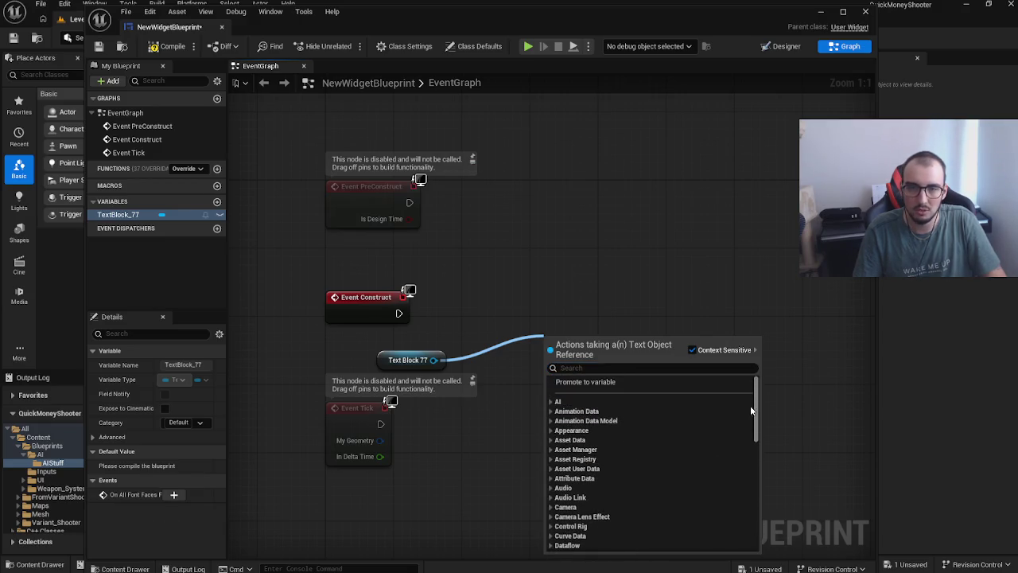
{"action": "left_click", "coordinate": [558, 402]}
{"action": "left_click", "coordinate": [601, 466]}
{"action": "scroll", "coordinate": [607, 481], "scroll_direction": "down", "scroll_amount": 5}
{"action": "left_click", "coordinate": [551, 517]}
{"action": "scroll", "coordinate": [598, 513], "scroll_direction": "down", "scroll_amount": 5}
{"action": "scroll", "coordinate": [632, 446], "scroll_direction": "down", "scroll_amount": 2}
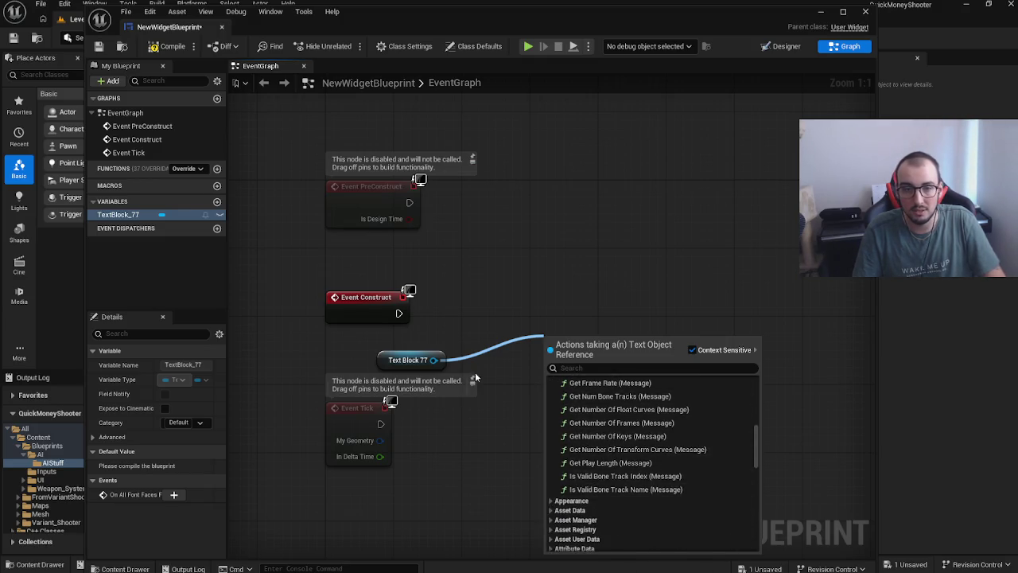
{"action": "left_click", "coordinate": [716, 368]}
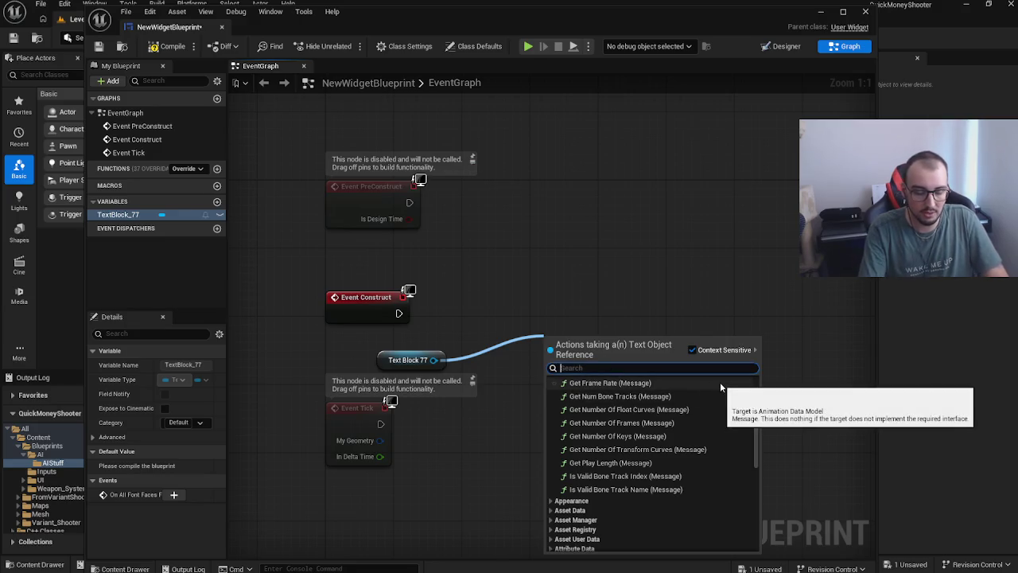
{"action": "scroll", "coordinate": [721, 385], "scroll_direction": "down", "scroll_amount": 15}
{"action": "type", "text": "text"}
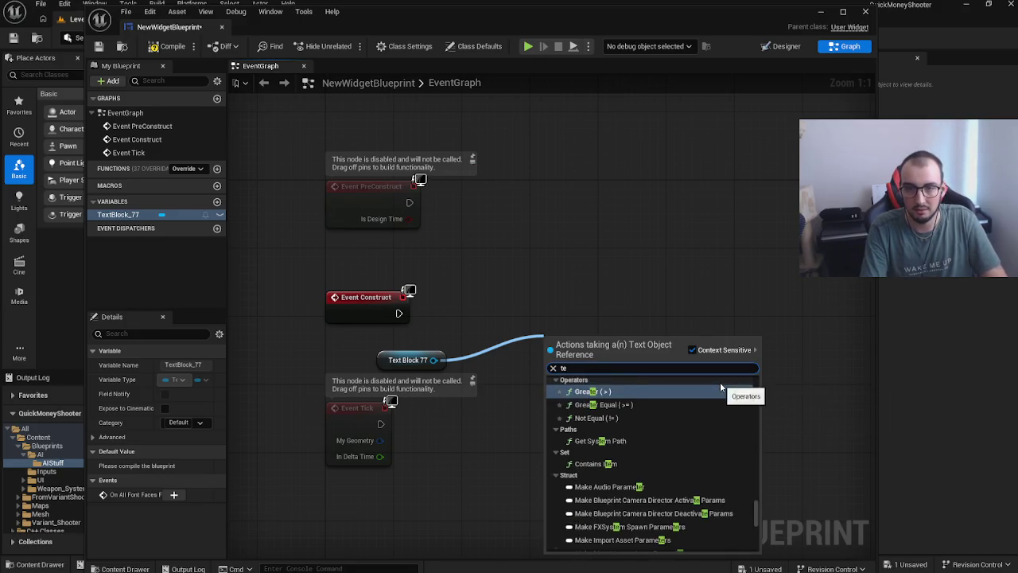
{"action": "scroll", "coordinate": [738, 475], "scroll_direction": "up", "scroll_amount": 10}
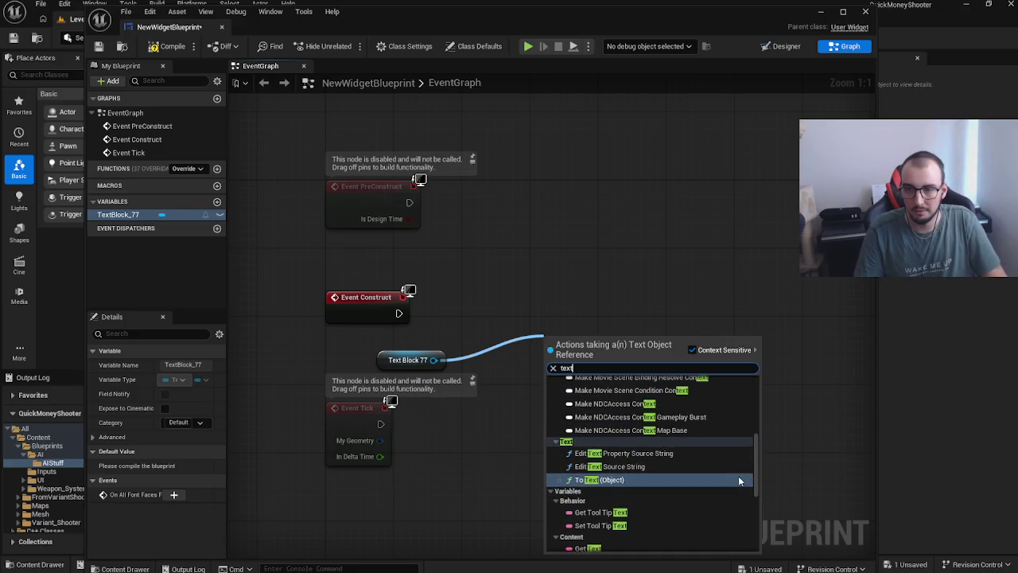
{"action": "left_click", "coordinate": [621, 293]}
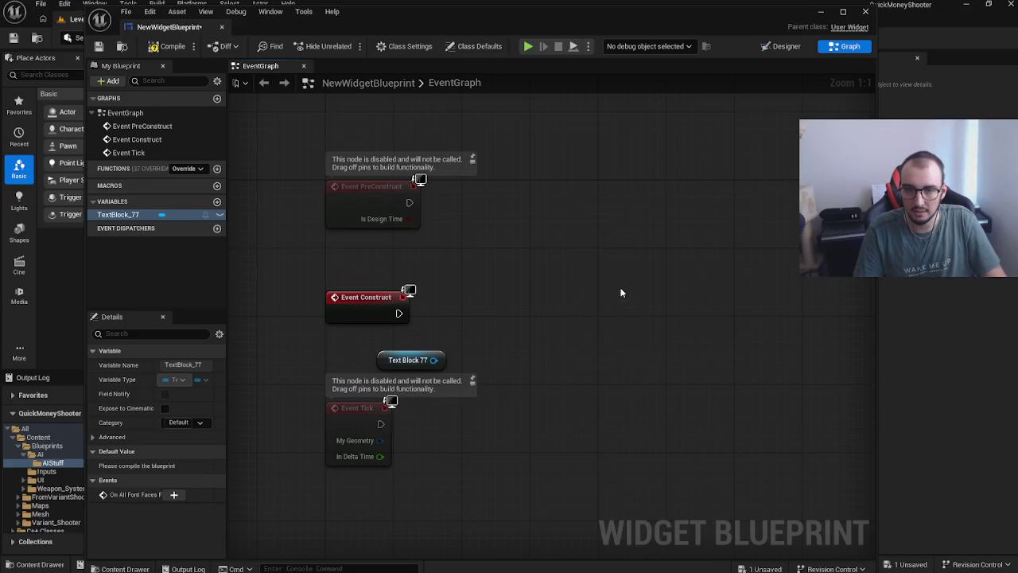
Step: Search Text Block 77's available actions for 'set text'
{"action": "mouse_move", "coordinate": [433, 360]}
{"action": "left_mouse_down"}
{"action": "mouse_move", "coordinate": [478, 360]}
{"action": "mouse_move", "coordinate": [520, 315]}
{"action": "left_mouse_up"}
{"action": "type", "text": "ser"}
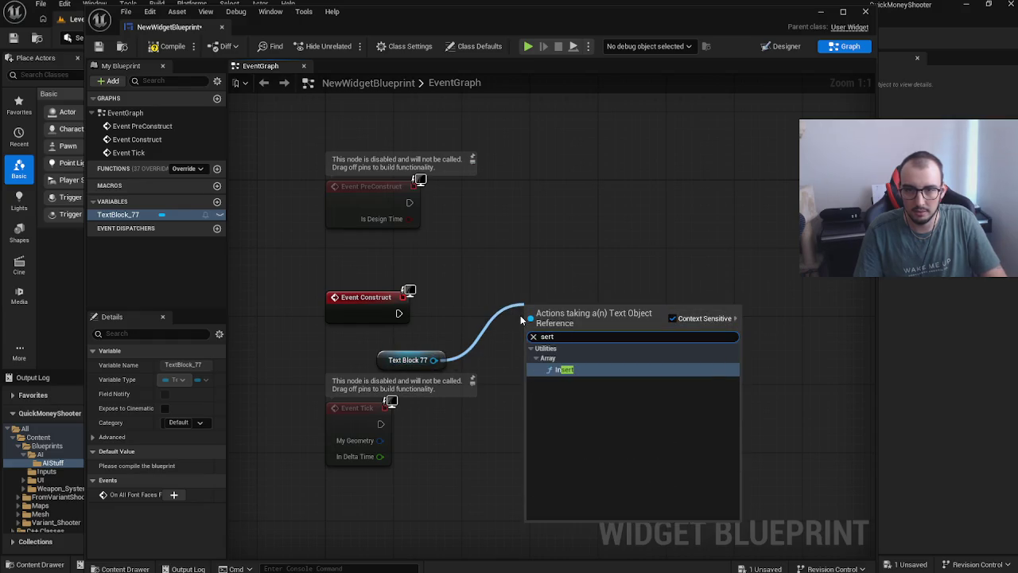
{"action": "key", "text": "BackSpace"}
{"action": "type", "text": "tex"}
{"action": "type", "text": "text"}
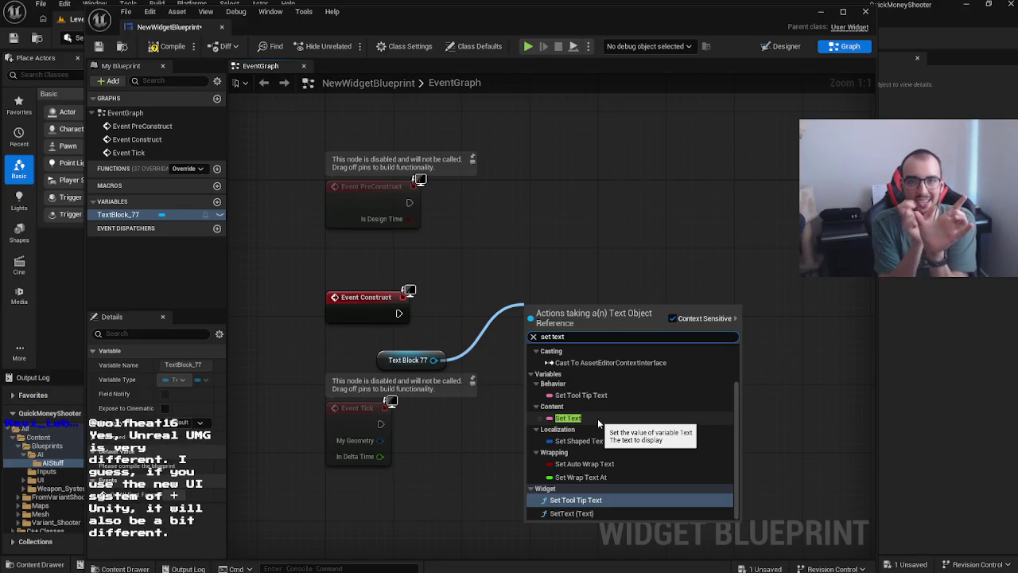
Step: Add a Set Text node for Text Block 77, wire it from Event Construct, and enter 'hello'
{"action": "left_click", "coordinate": [597, 418]}
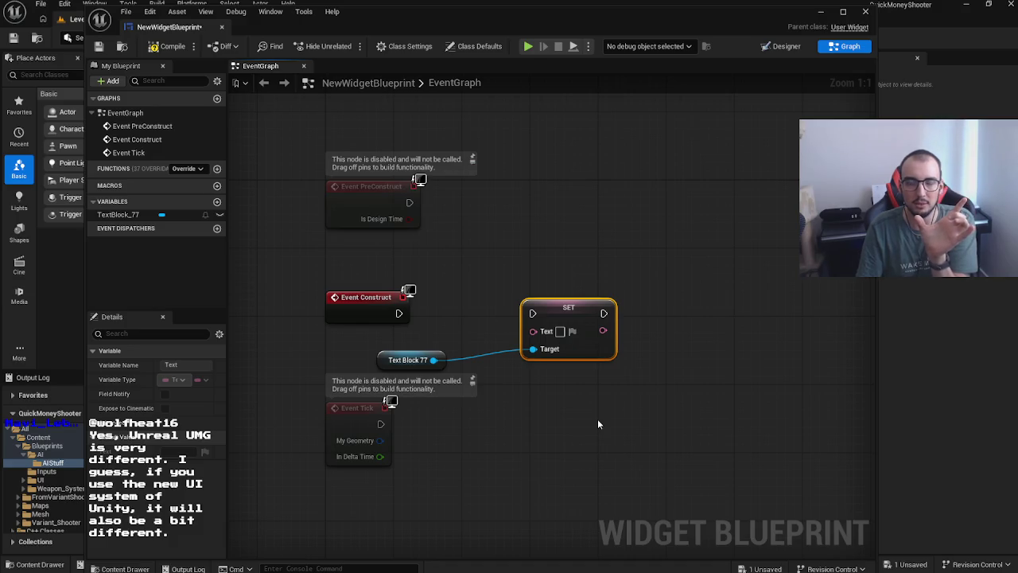
{"action": "left_click_drag", "start_coordinate": [562, 312], "coordinate": [528, 304]}
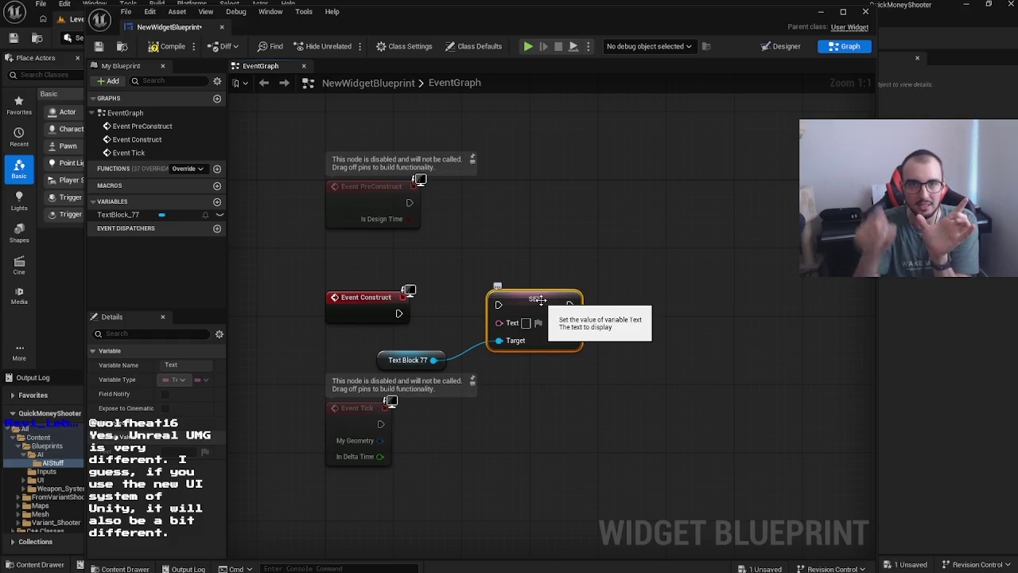
{"action": "left_click_drag", "start_coordinate": [498, 304], "coordinate": [399, 312]}
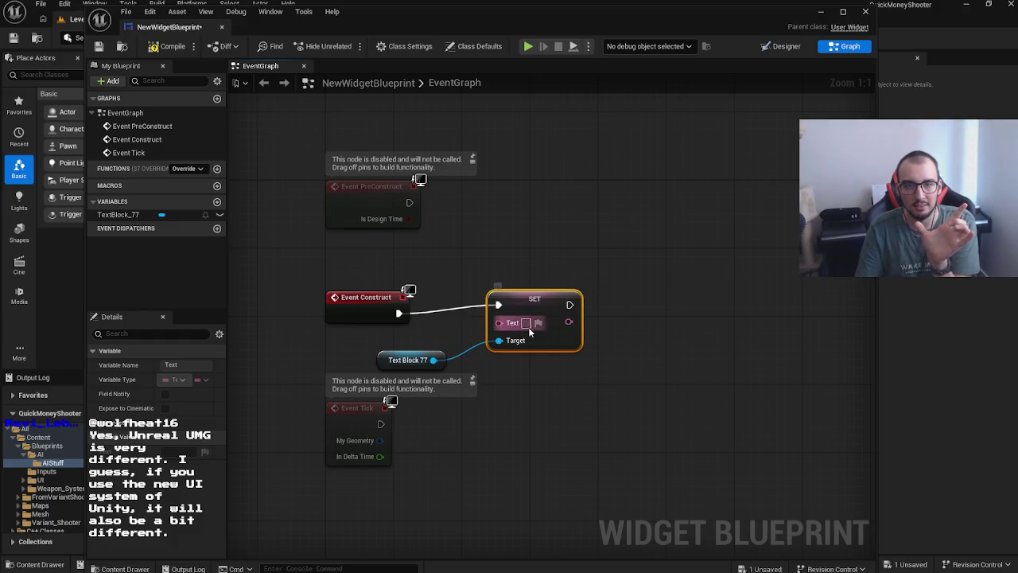
{"action": "left_click", "coordinate": [527, 323]}
{"action": "type", "text": "hello"}
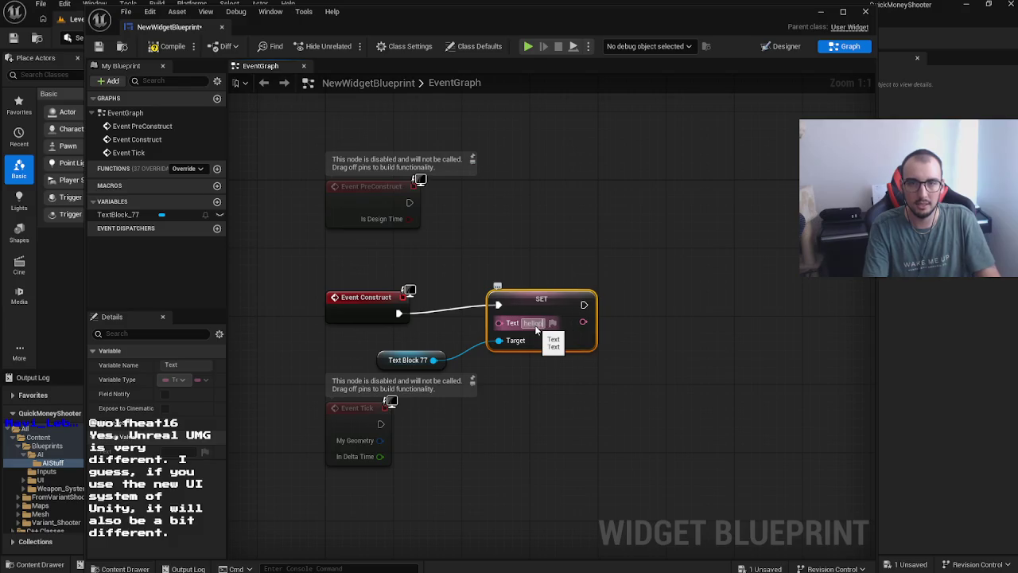
{"action": "left_click", "coordinate": [438, 259]}
{"action": "left_click_drag", "start_coordinate": [398, 313], "coordinate": [546, 307]}
{"action": "left_click", "coordinate": [555, 306]}
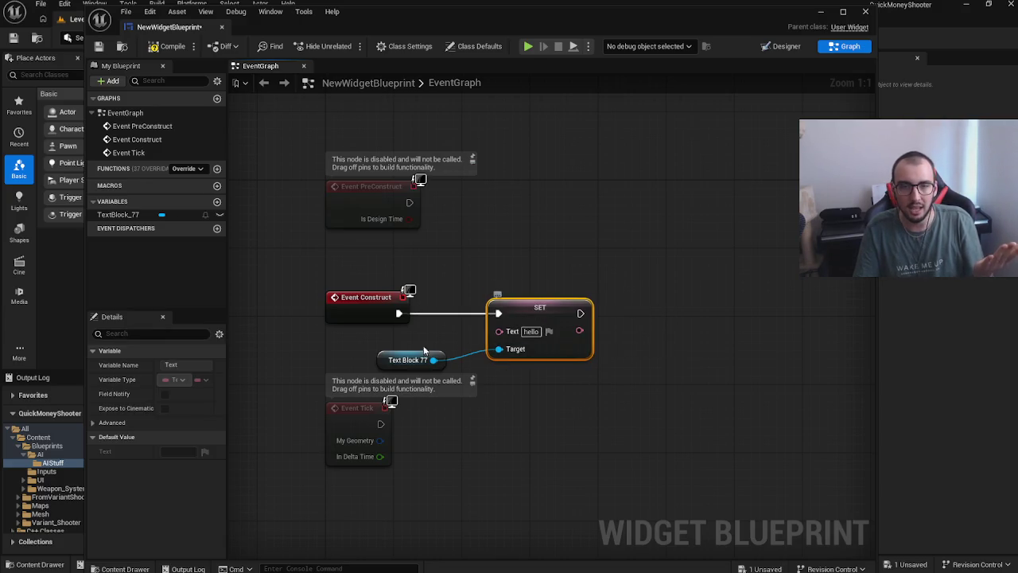
{"action": "left_click", "coordinate": [664, 335]}
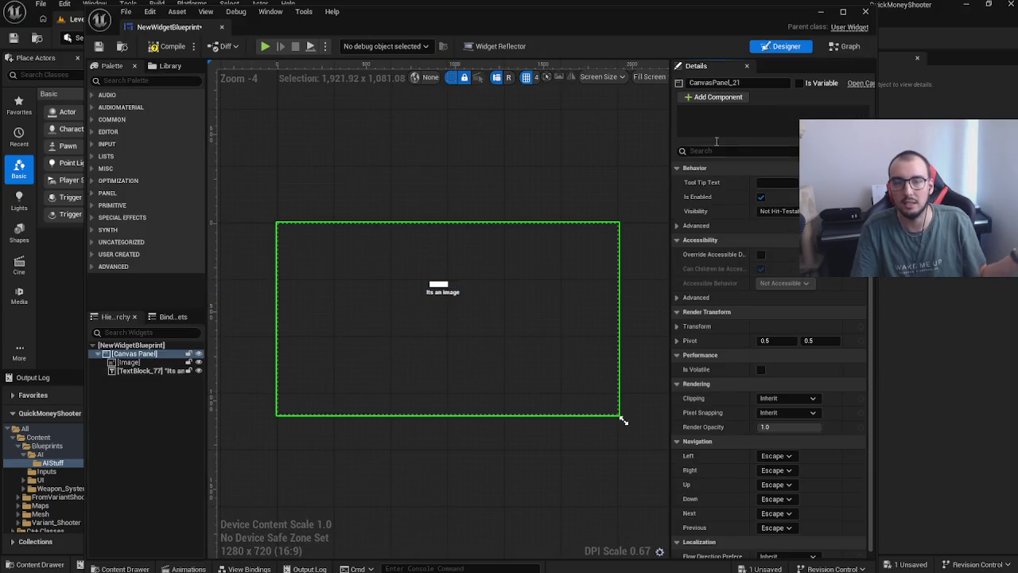
Step: In the Graph view, save and compile the blueprint, then delete the SET Text and Text Block 77 nodes
{"action": "left_click", "coordinate": [833, 48]}
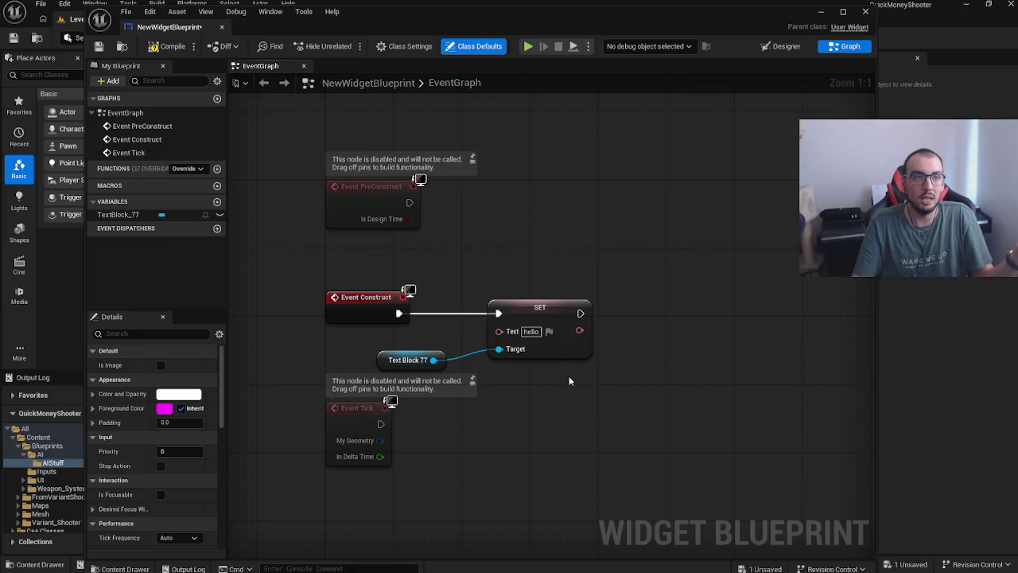
{"action": "left_click", "coordinate": [100, 47]}
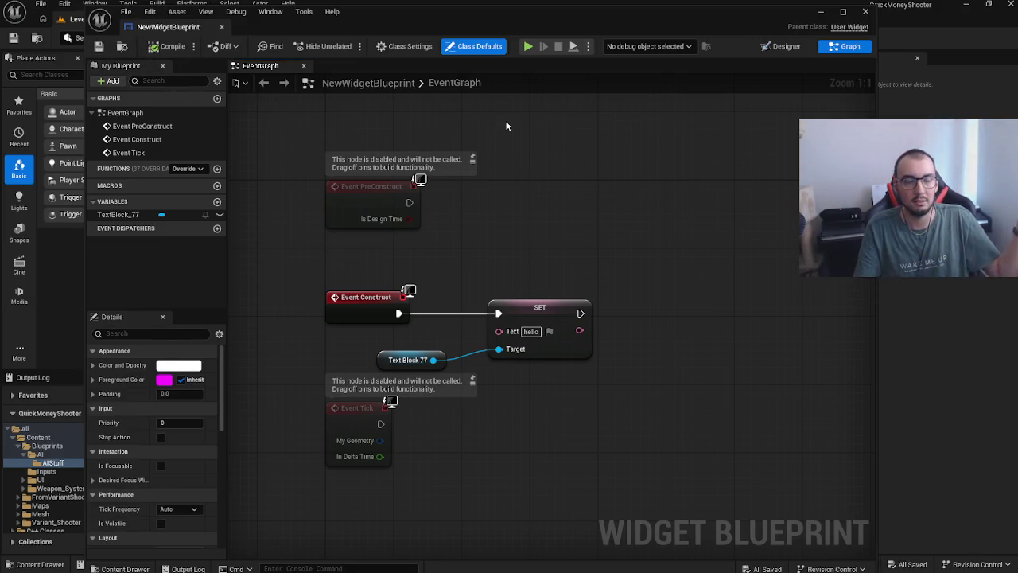
{"action": "left_click", "coordinate": [178, 47]}
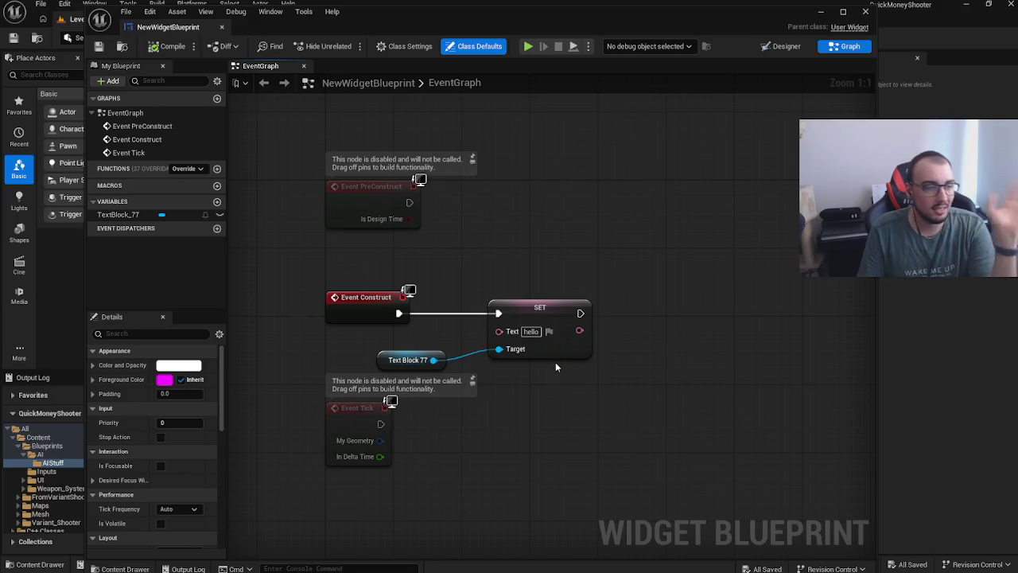
{"action": "mouse_move", "coordinate": [568, 369]}
{"action": "left_mouse_down"}
{"action": "mouse_move", "coordinate": [477, 331]}
{"action": "mouse_move", "coordinate": [437, 326]}
{"action": "left_mouse_up"}
{"action": "key", "text": "Delete"}
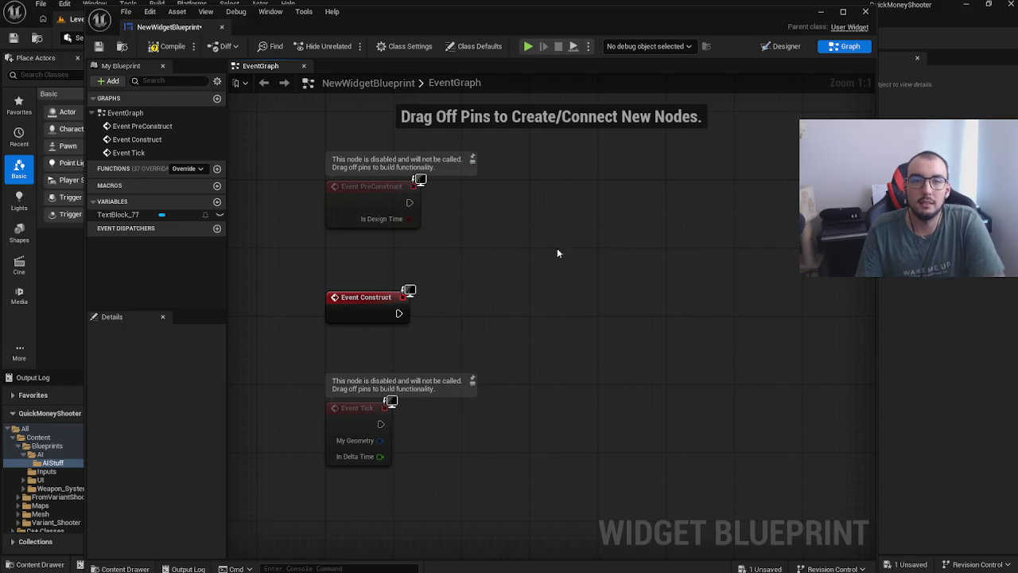
Step: Close the blueprint editor and delete the NewWidgetBlueprint asset from the AIStuff folder
{"action": "left_click", "coordinate": [865, 11]}
{"action": "right_click", "coordinate": [261, 460]}
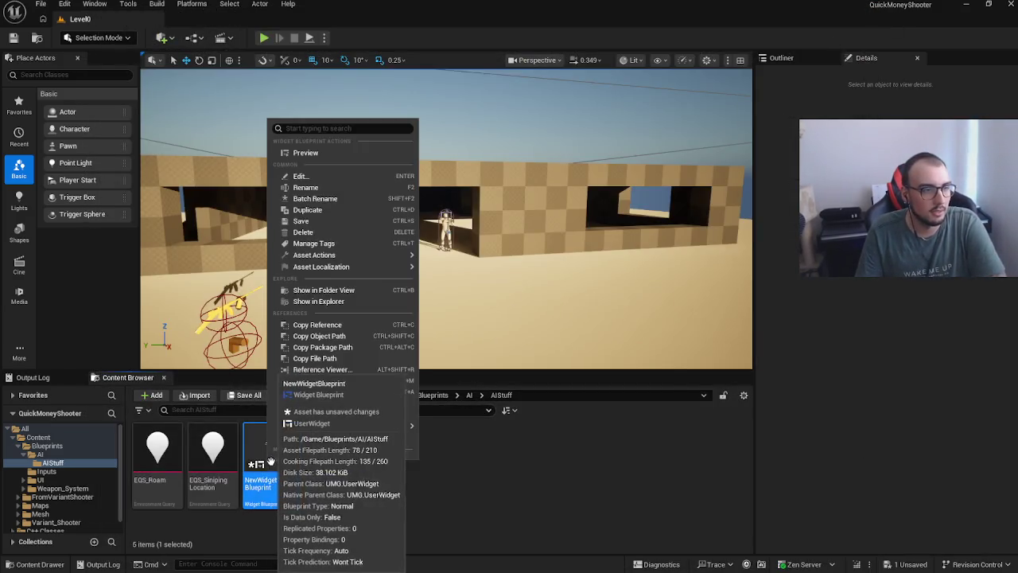
{"action": "left_click", "coordinate": [328, 232]}
{"action": "left_click", "coordinate": [398, 463]}
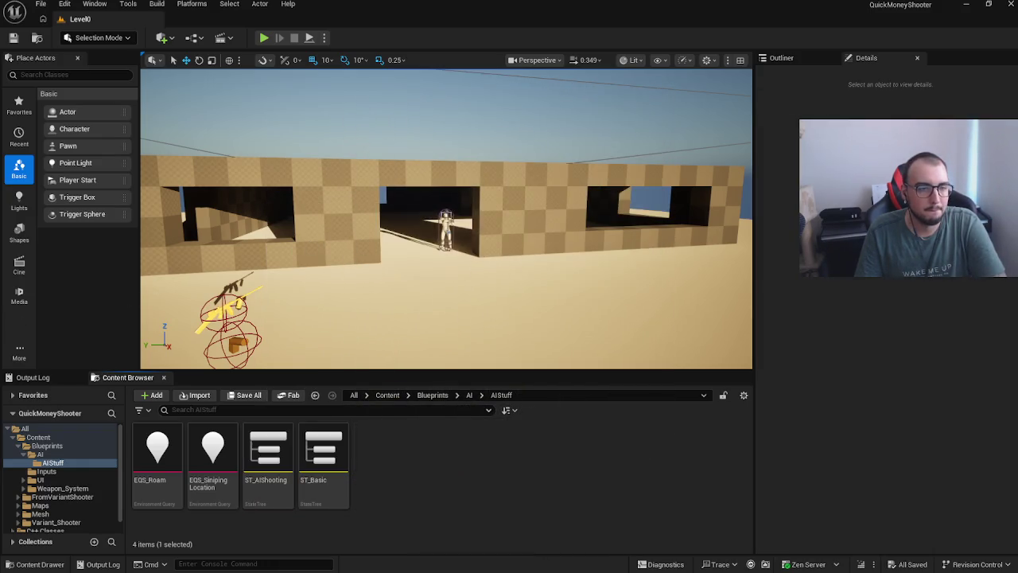